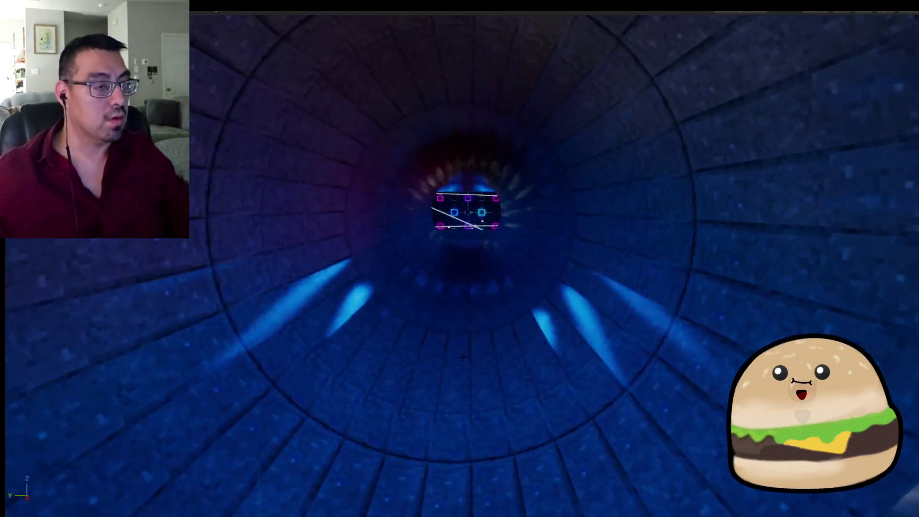
Step: Play the level from the tunnel spot, then start and cancel a screen capture
right_click(479, 457)
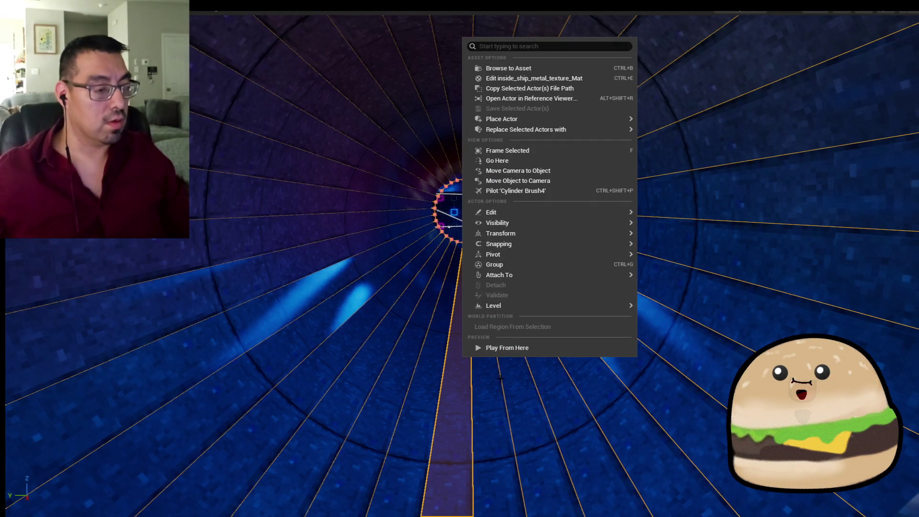
left_click(528, 348)
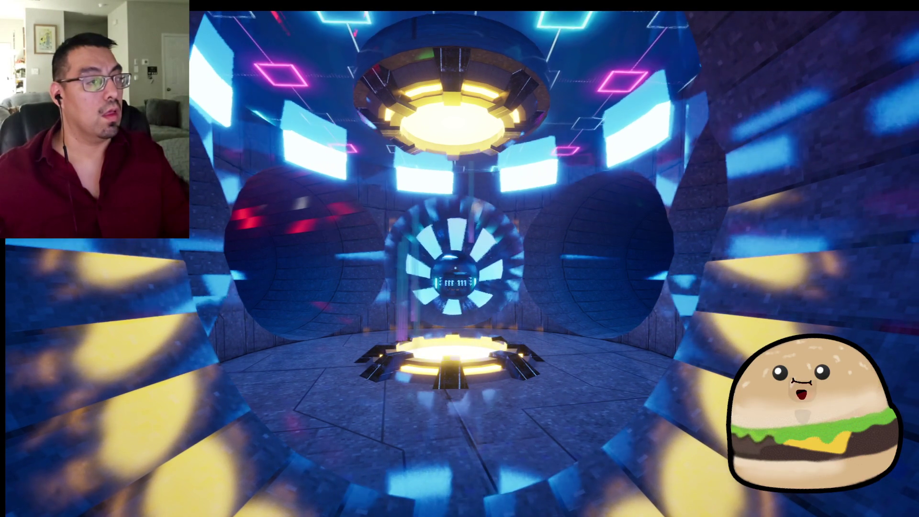
key("super+shift+s")
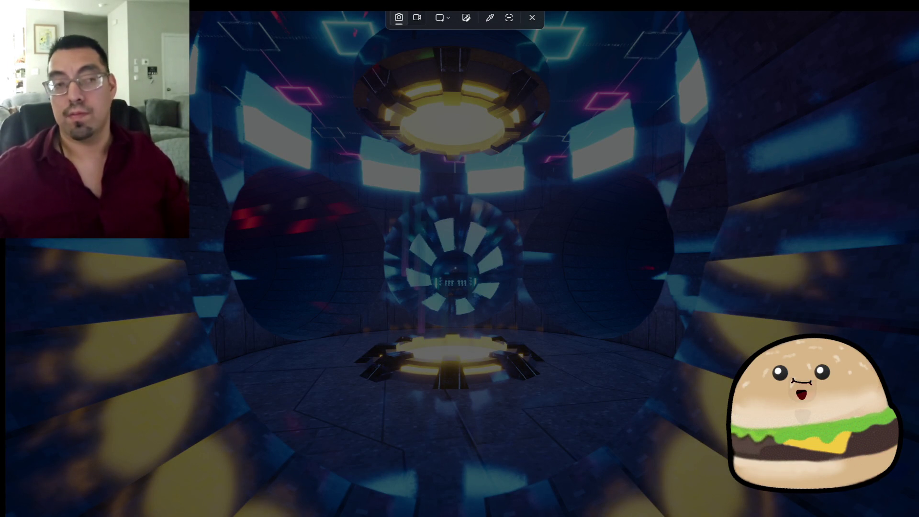
key("Escape")
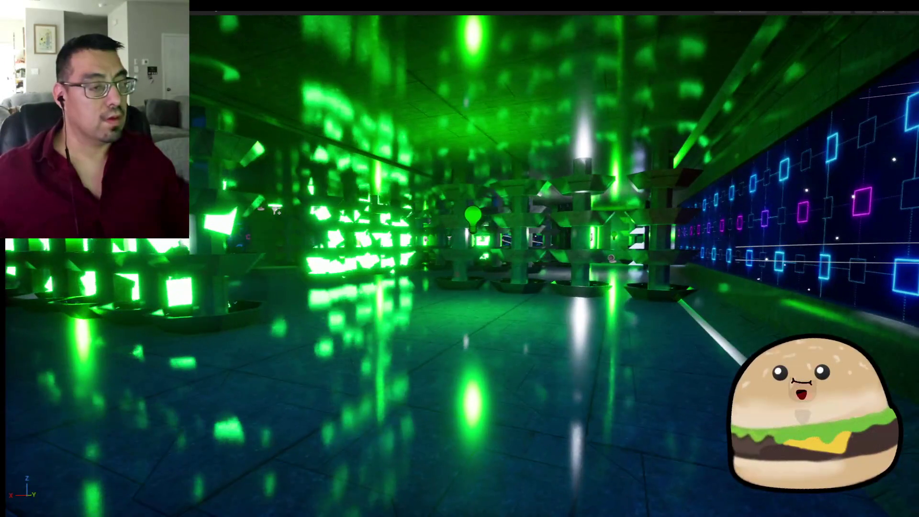
Step: Restart play from the viewport spot and snip the corridor scenes during the flythrough
right_click(474, 500)
left_click(540, 502)
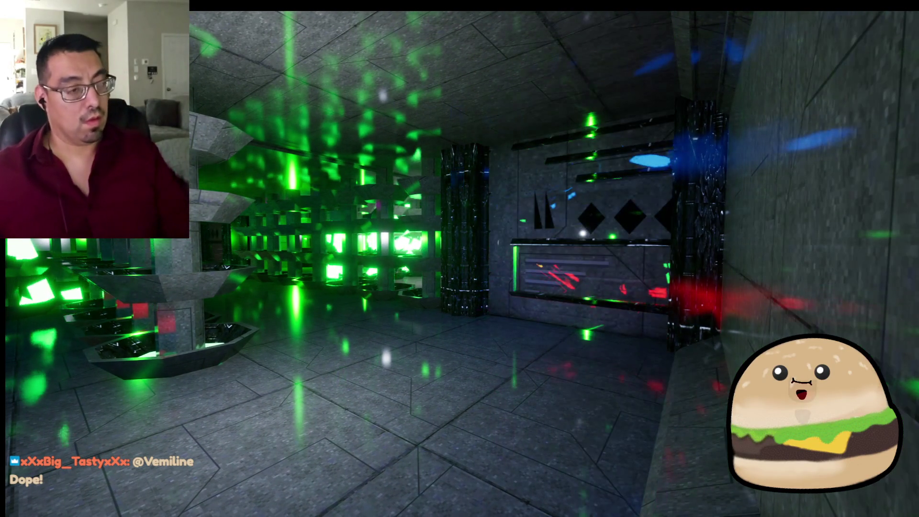
key("super+shift+s")
left_click_drag(591, 373, 592, 374)
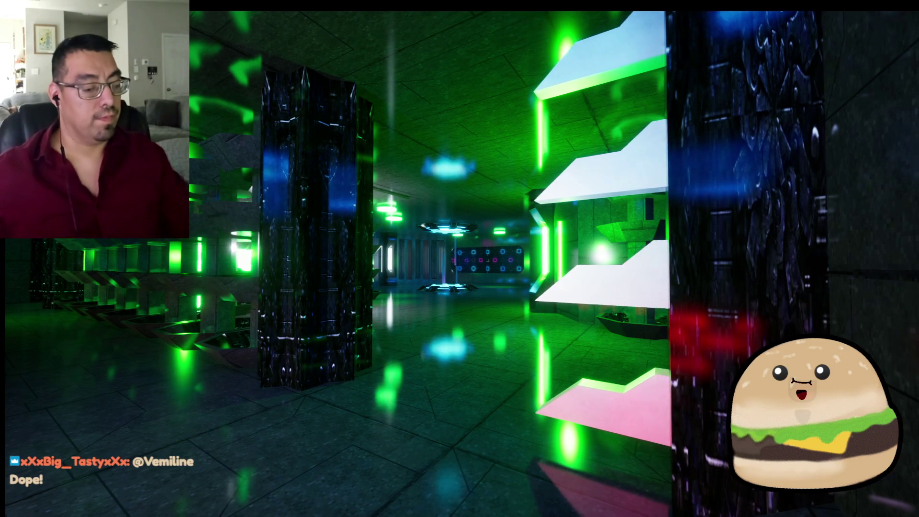
key("super+shift+s")
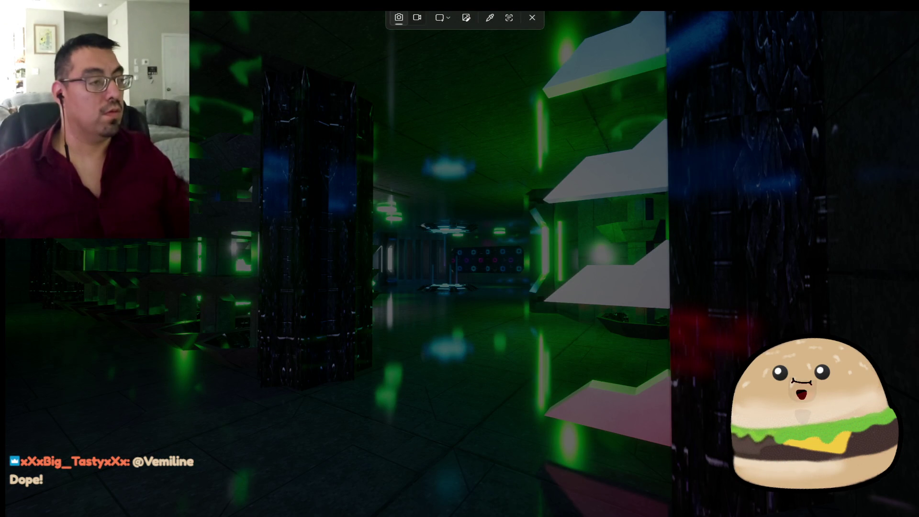
key("Escape")
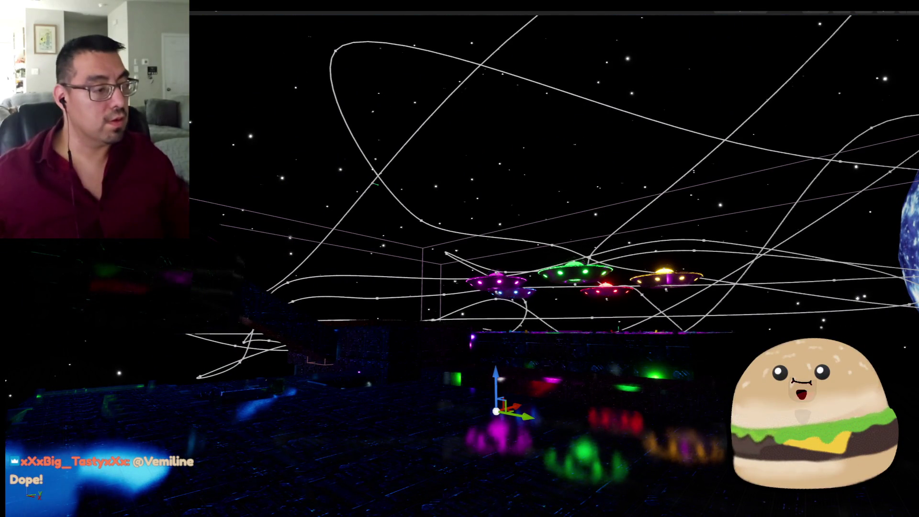
right_click(493, 84)
Step: Let the flythrough drift into open space, then restore the full editor layout with F11
key("Escape")
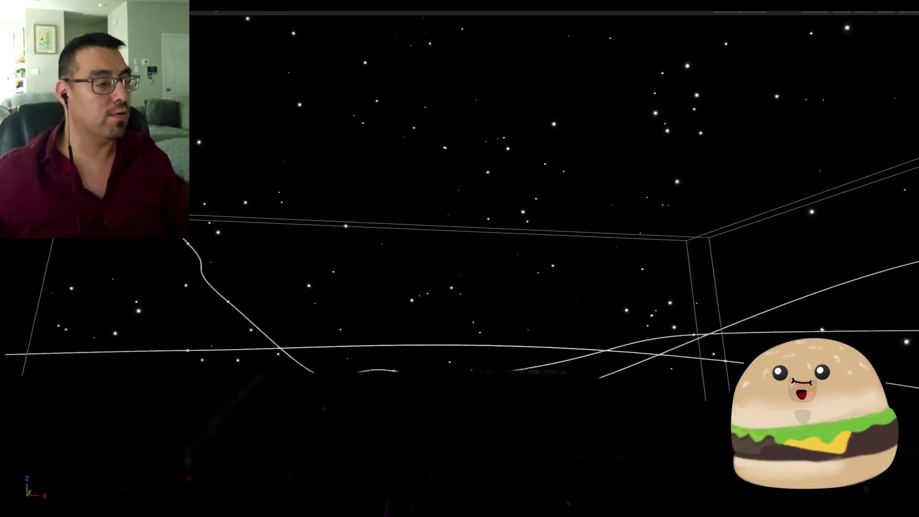
key("F11")
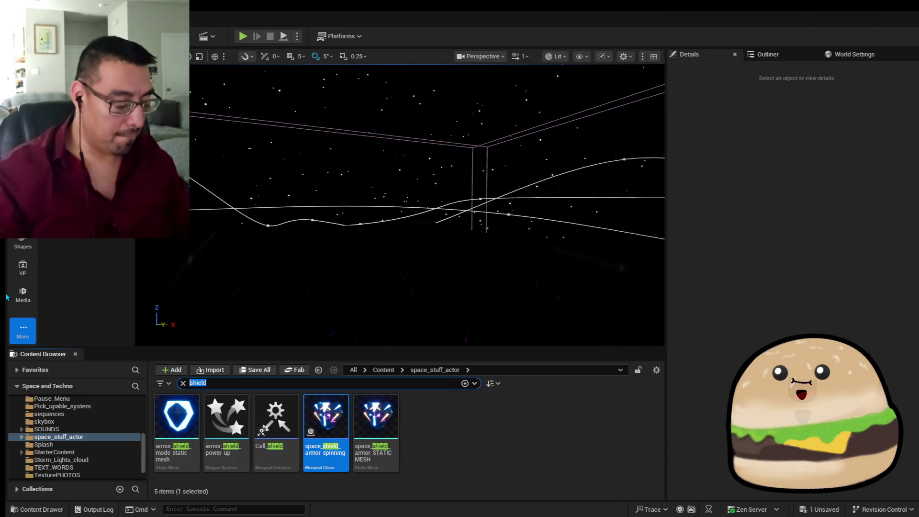
Step: Filter the Content Browser by 'ufo' and save all unsaved work
type("ufo")
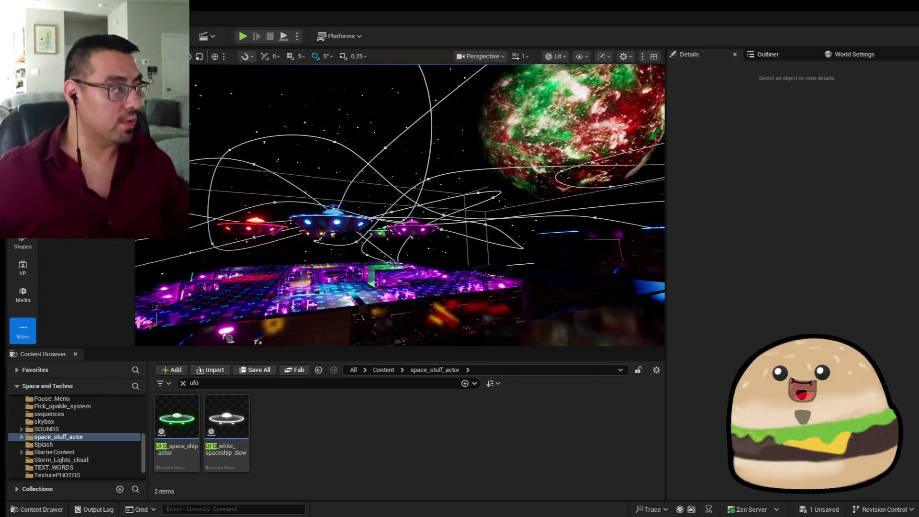
left_click(38, 18)
left_click(182, 142)
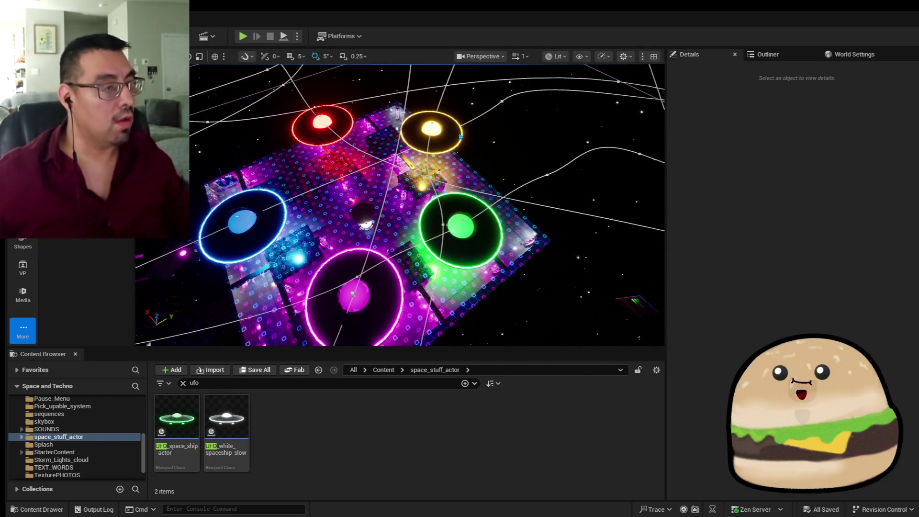
left_click(459, 135)
left_click_drag(421, 115, 444, 132, "alt")
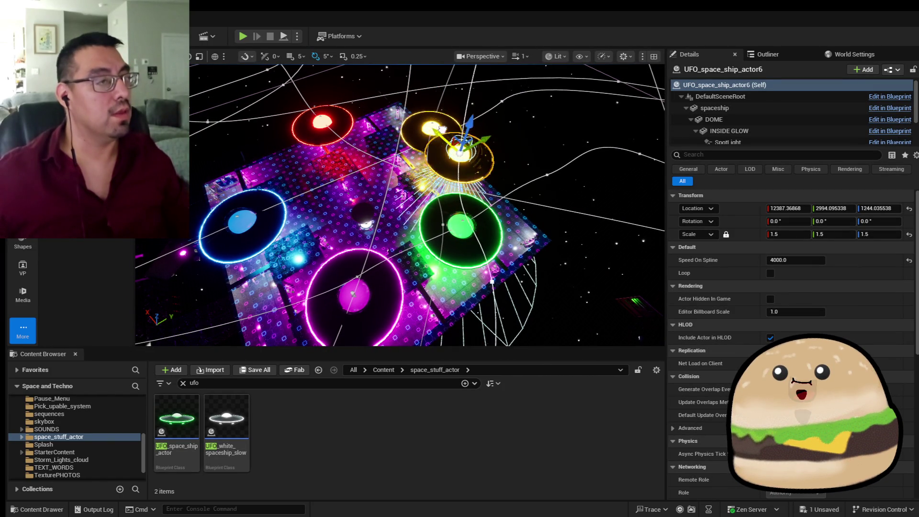
key("Delete")
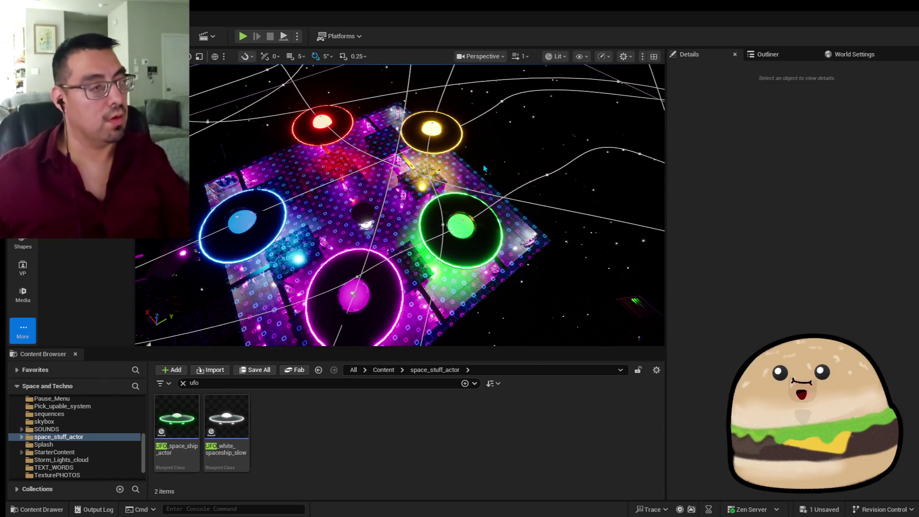
left_click(453, 148)
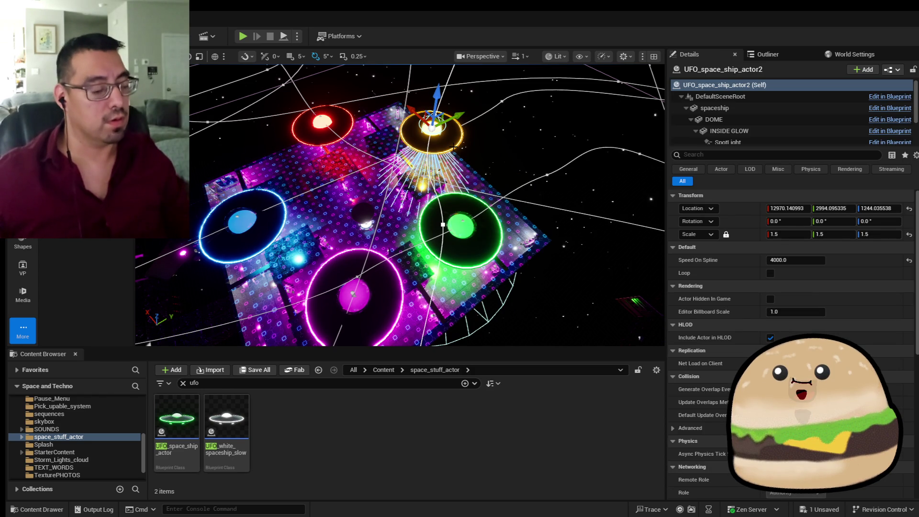
mouse_move(454, 147)
left_mouse_down()
mouse_move(436, 173)
mouse_move(436, 194)
mouse_move(421, 156)
mouse_move(402, 167)
left_mouse_up()
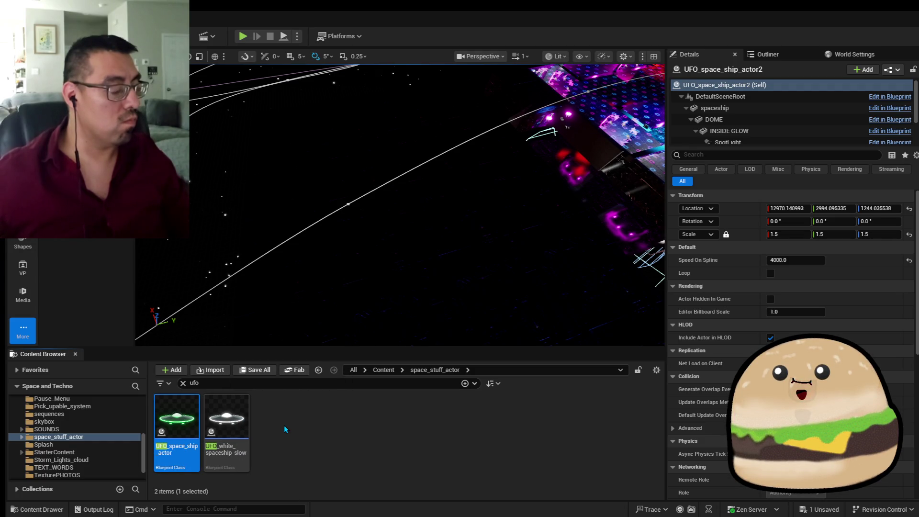
left_click(243, 388)
Step: Place space_ship_spaceship_body_MESH from a 'spacesh' search and Alt-drag copies into a ring cluster
type("s")
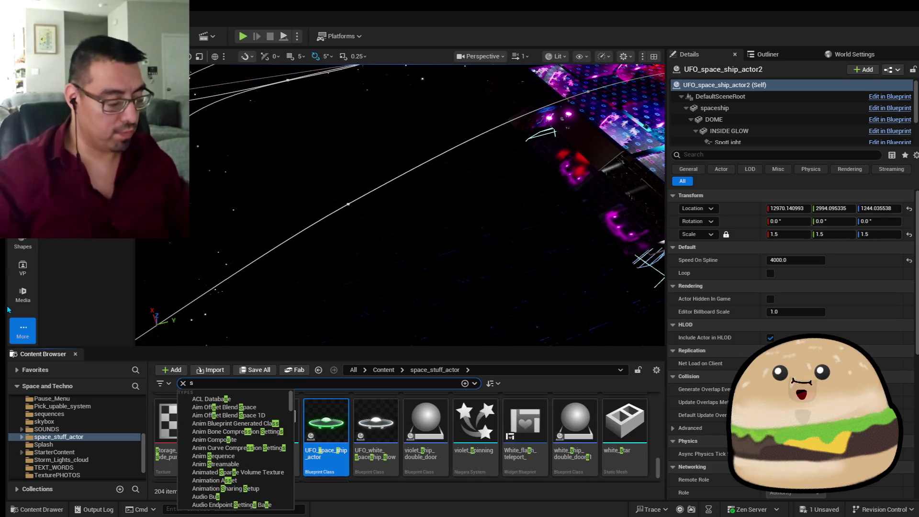
type("pacesh")
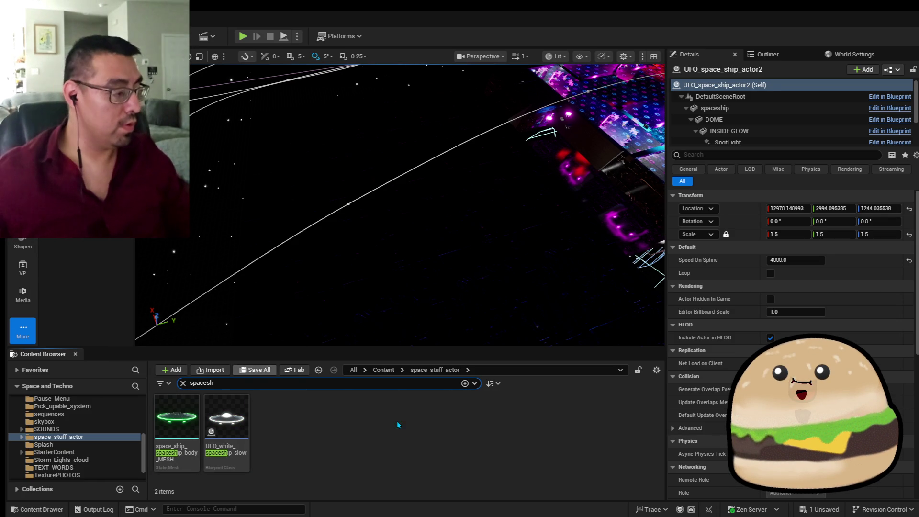
mouse_move(177, 417)
left_mouse_down()
mouse_move(406, 244)
mouse_move(403, 258)
mouse_move(412, 144)
mouse_move(407, 182)
mouse_move(402, 144)
mouse_move(431, 124)
mouse_move(403, 192)
mouse_move(403, 158)
mouse_move(403, 187)
mouse_move(402, 158)
mouse_move(383, 172)
mouse_move(374, 167)
mouse_move(373, 139)
mouse_move(383, 182)
mouse_move(383, 144)
mouse_move(407, 158)
mouse_move(430, 151)
mouse_move(383, 172)
mouse_move(352, 203)
mouse_move(393, 205)
left_mouse_up()
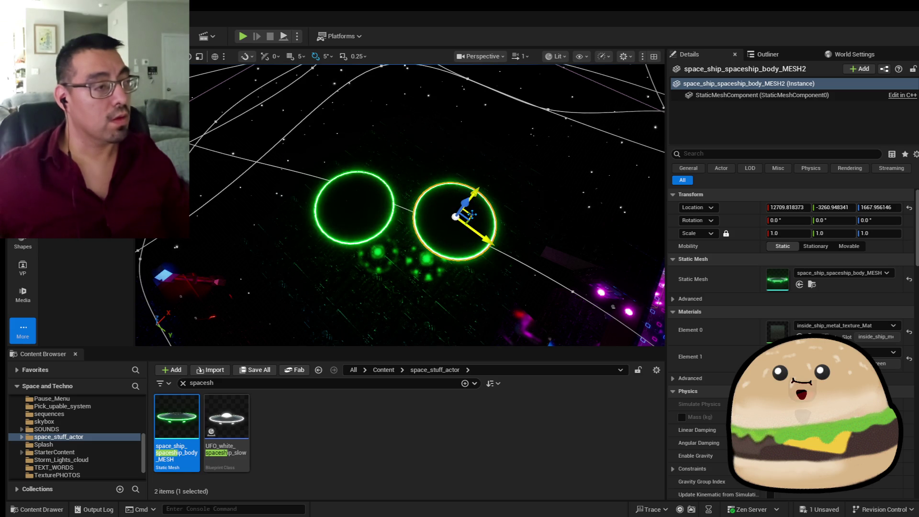
mouse_move(428, 185)
left_mouse_down()
mouse_move(353, 127)
mouse_move(438, 119)
mouse_move(432, 102)
mouse_move(497, 145)
left_mouse_up()
left_click(478, 192)
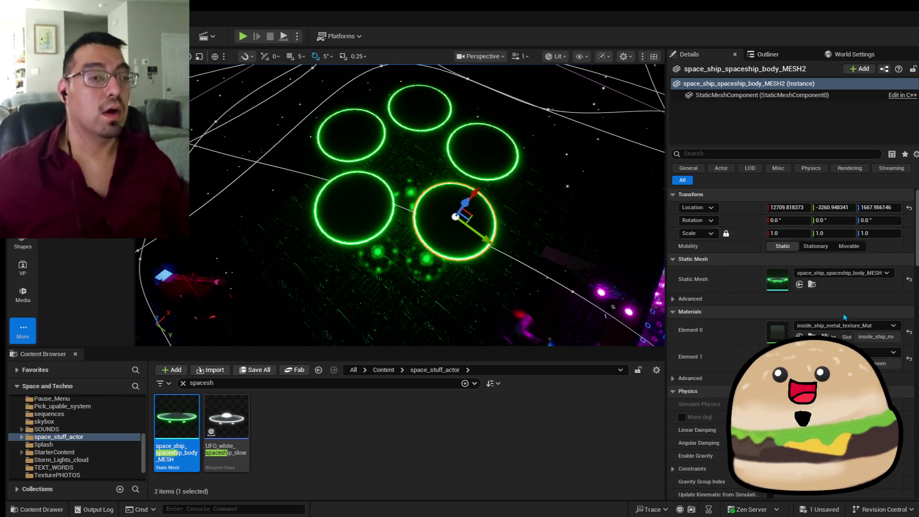
left_click(842, 353)
Step: Set the selected ring's Element 1 to Glow_green, then to the orange glow material
type("gl")
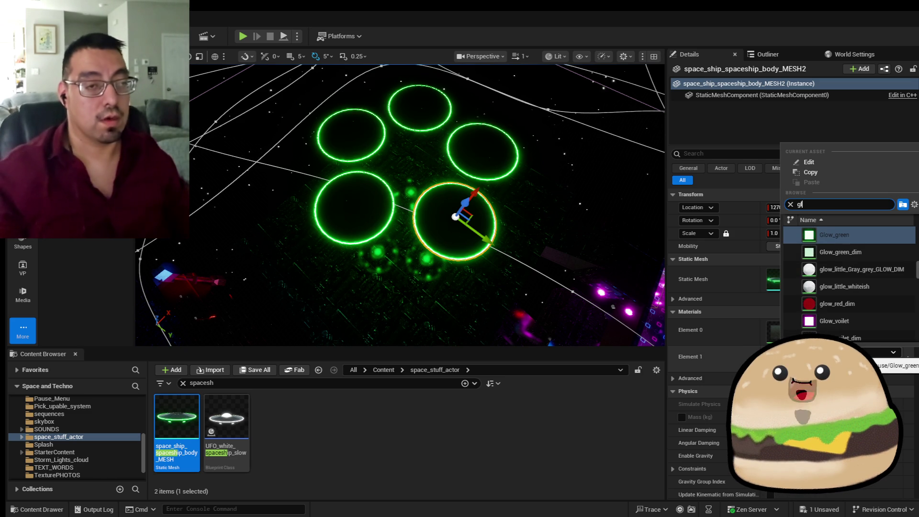
key("Return")
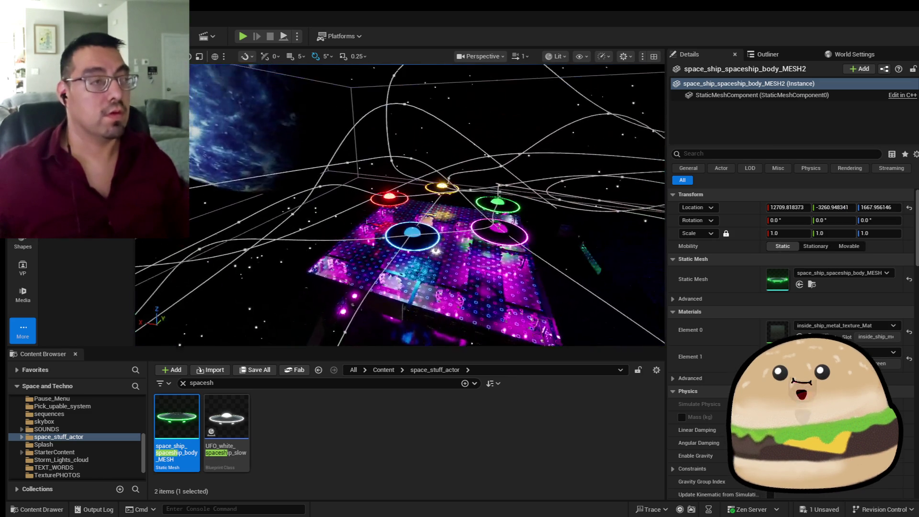
left_click(885, 353)
type("glowor")
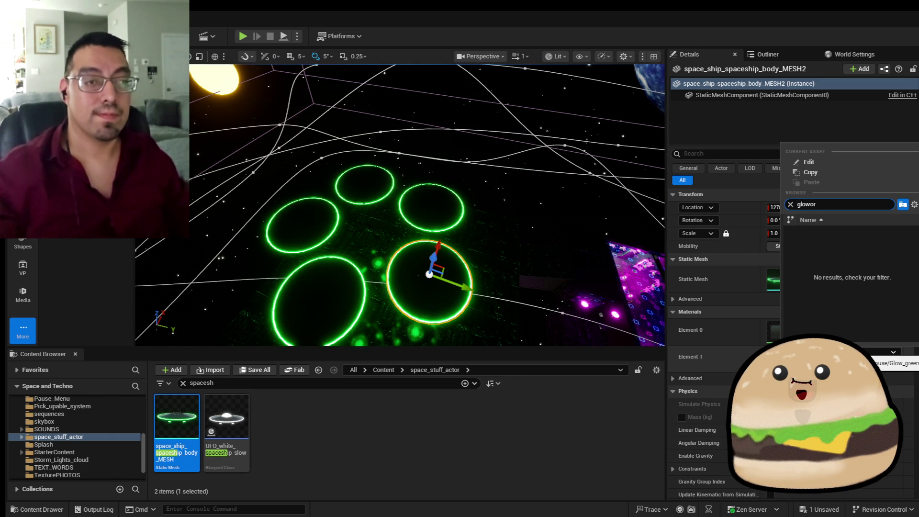
key("BackSpace")
key("BackSpace")
key("Down")
key("Return")
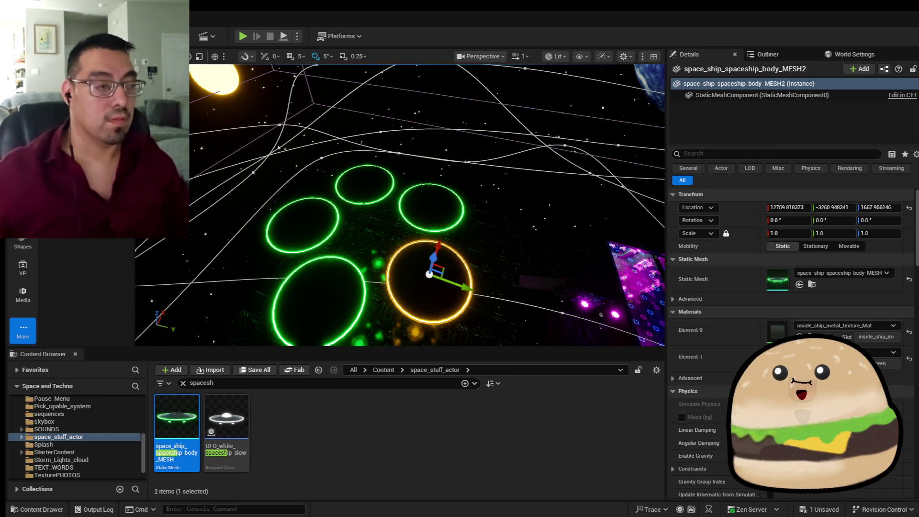
key("f")
scroll(449, 247, "down", 10)
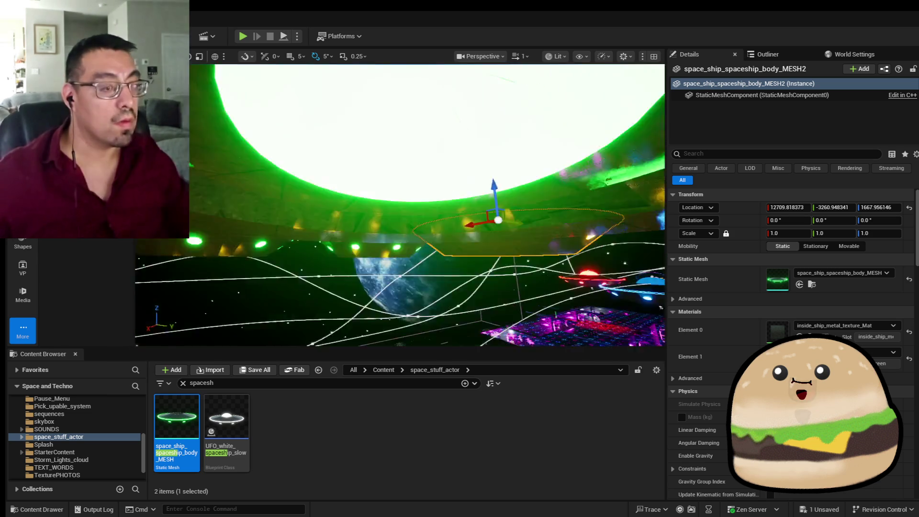
Step: Give the lower-middle UFO a red glow material on Element 1
left_click(449, 248)
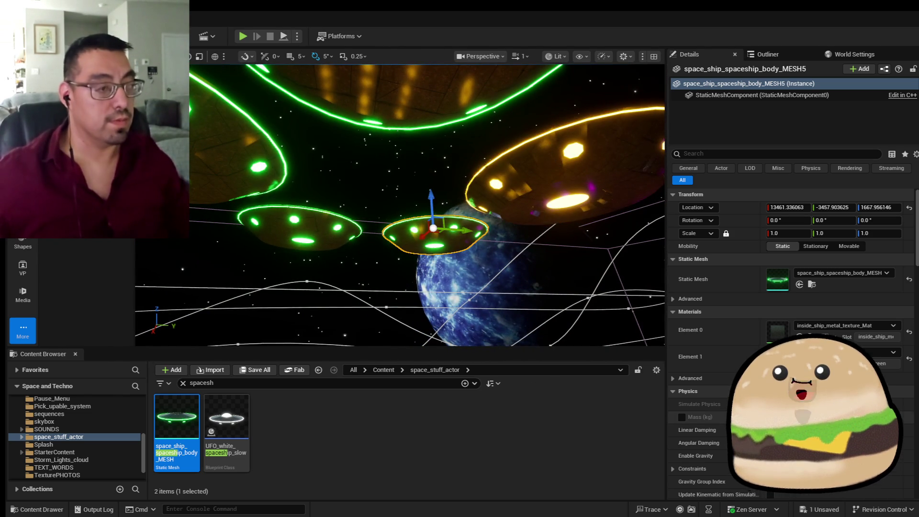
left_click(893, 352)
type("glow")
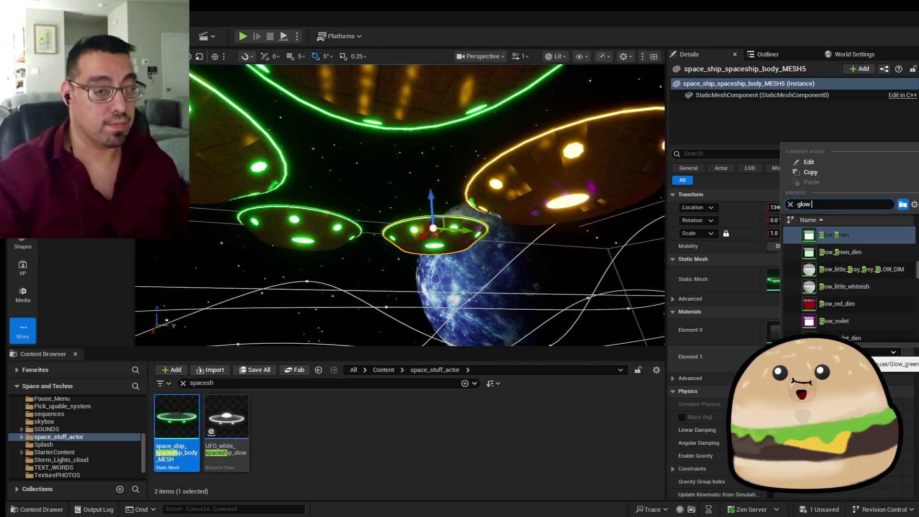
type("e")
key("Down")
key("Down")
key("Down")
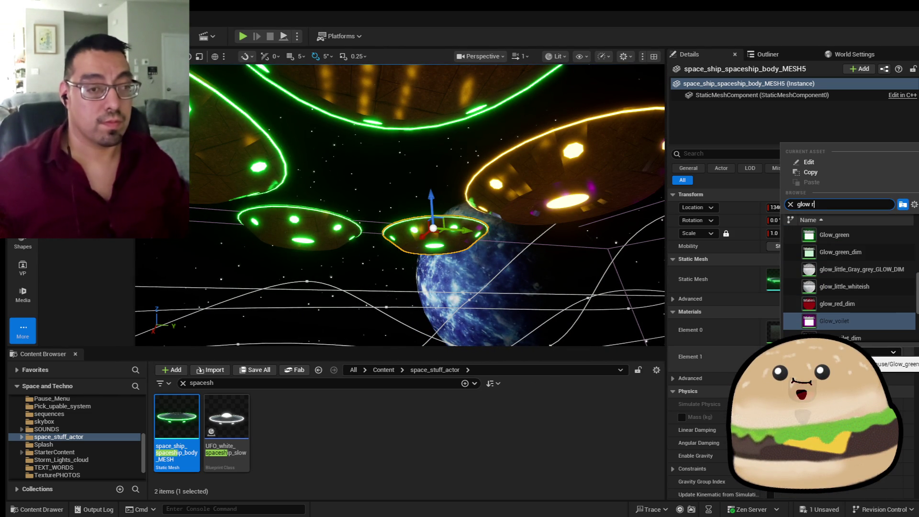
type("d")
key("Down")
key("Return")
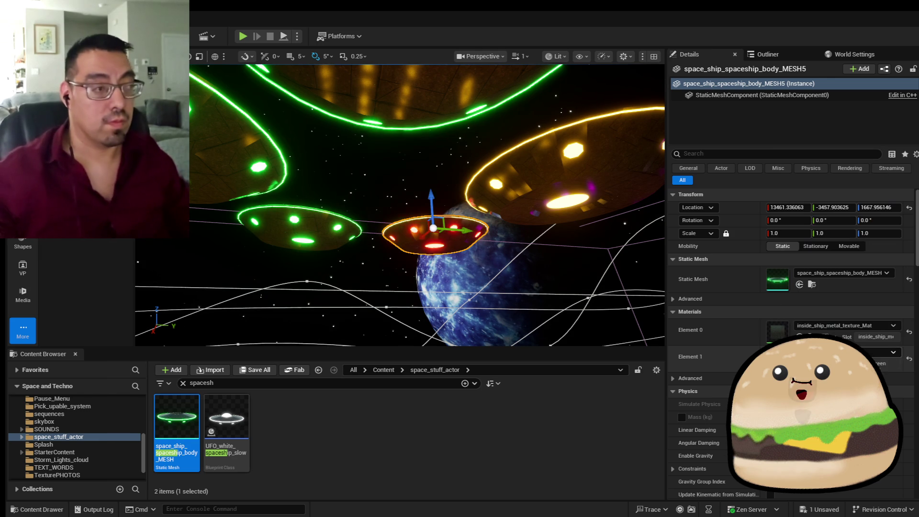
left_click_drag(531, 126, 531, 126)
left_click(431, 215)
Step: Set the middle UFO's Element 1 material to Glow_blue
left_click(891, 352)
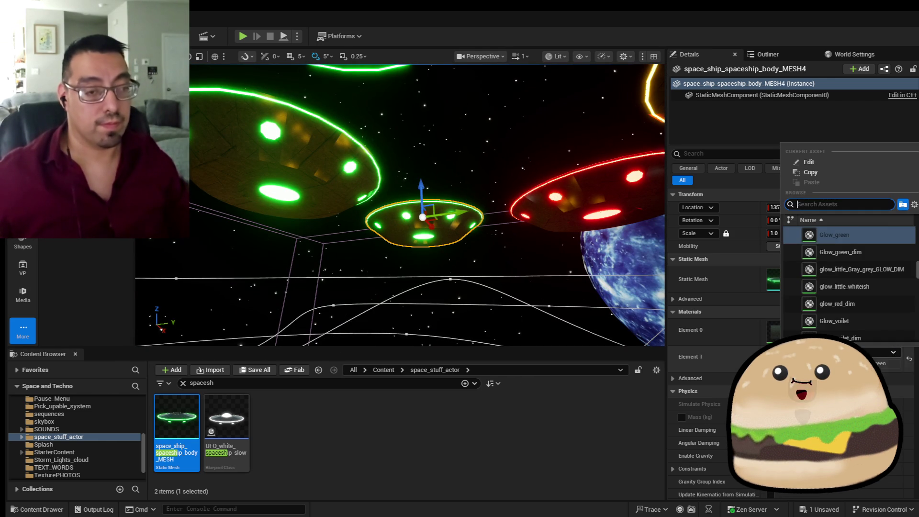
type("glow blue")
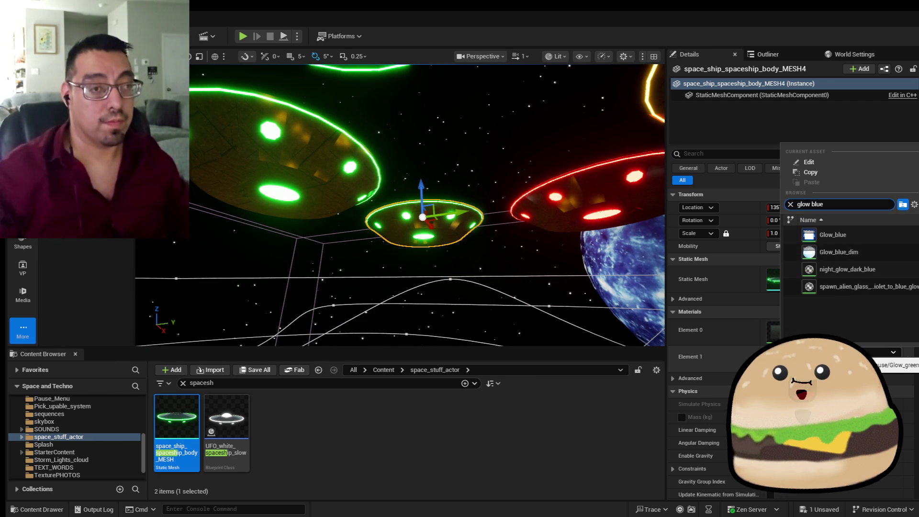
left_click(833, 235)
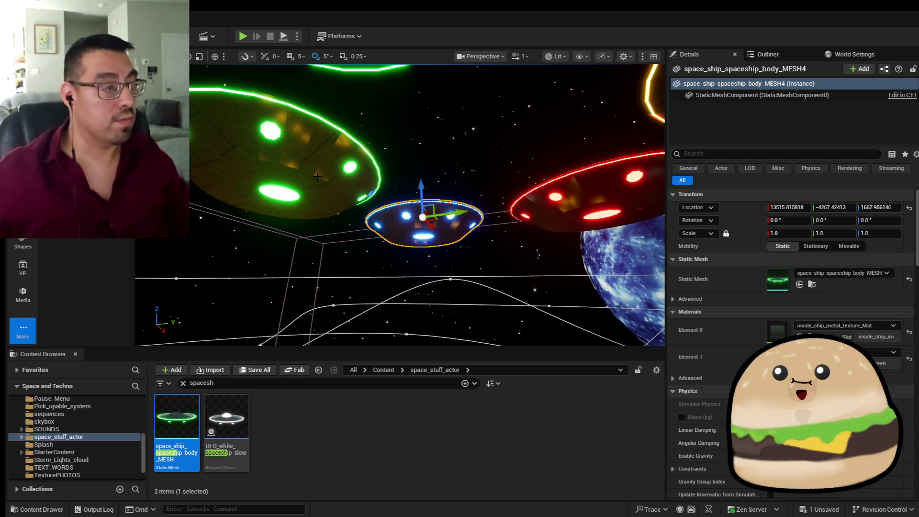
Step: Give the left UFO the Glow_voilet material on Element 1
left_click(297, 158)
left_click(883, 352)
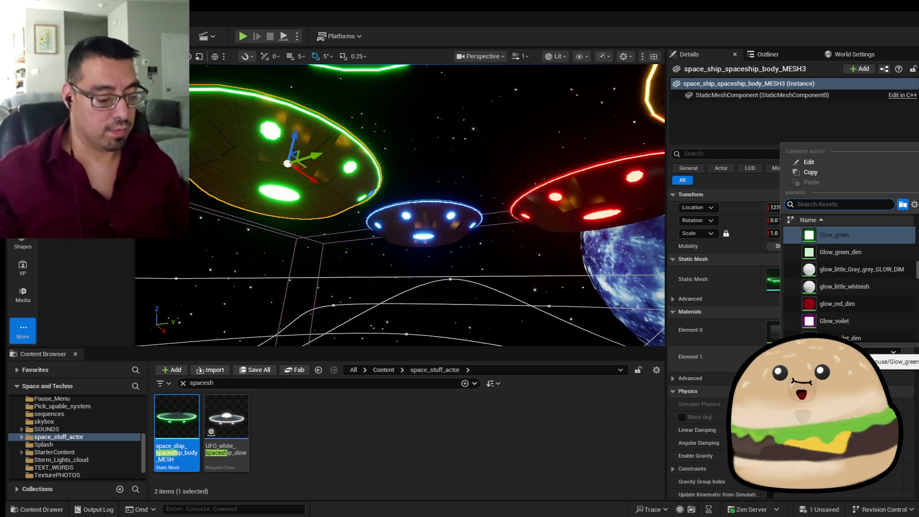
type("ple glo")
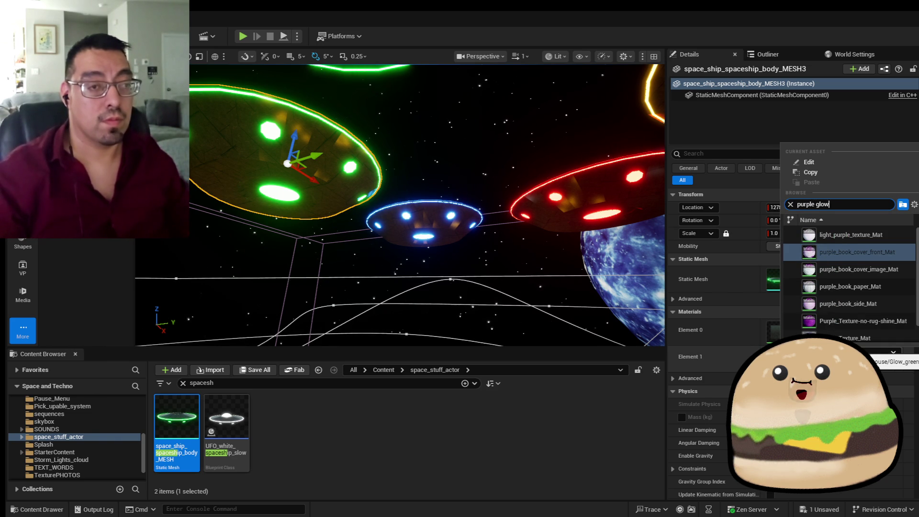
type("w")
key("ctrl+a")
type("vio")
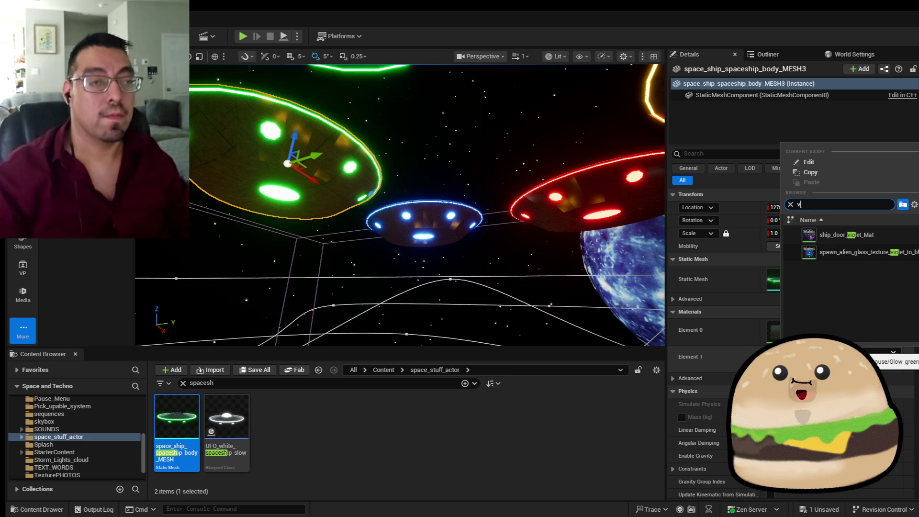
key("BackSpace")
type("glow vi")
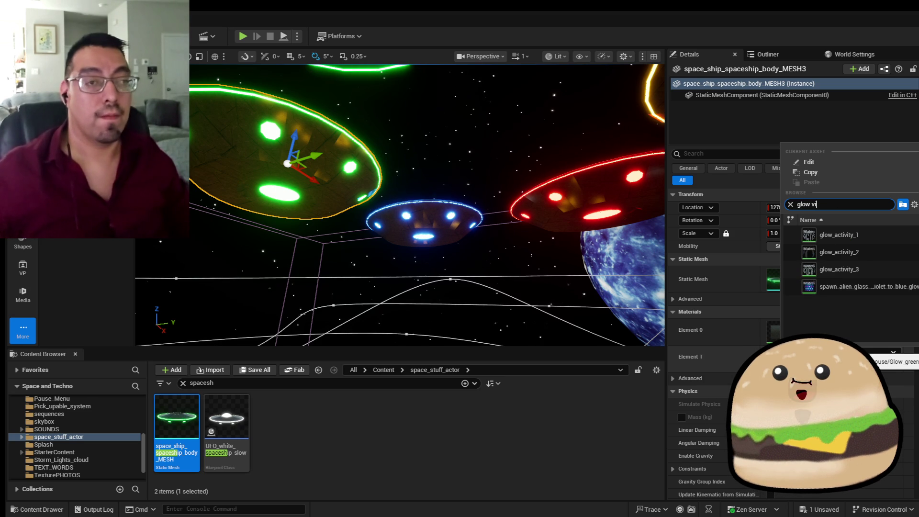
key("BackSpace")
key("BackSpace")
key("BackSpace")
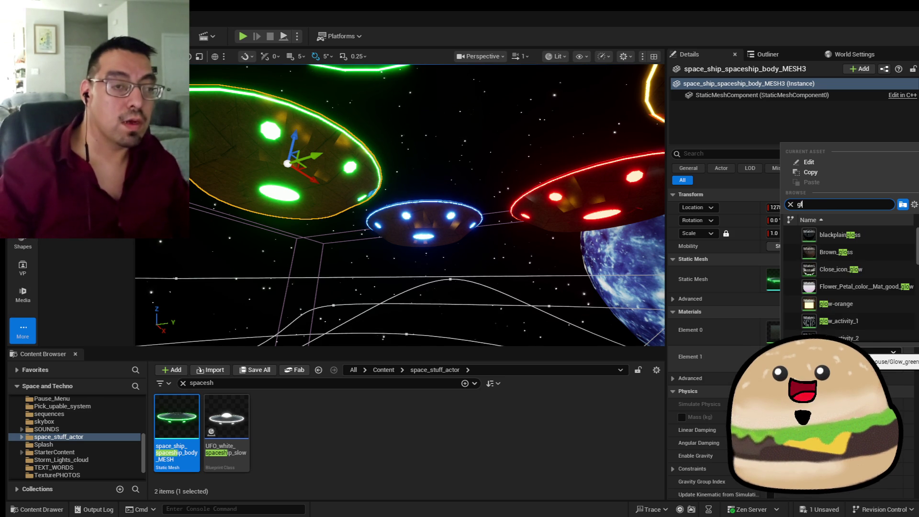
type("viol")
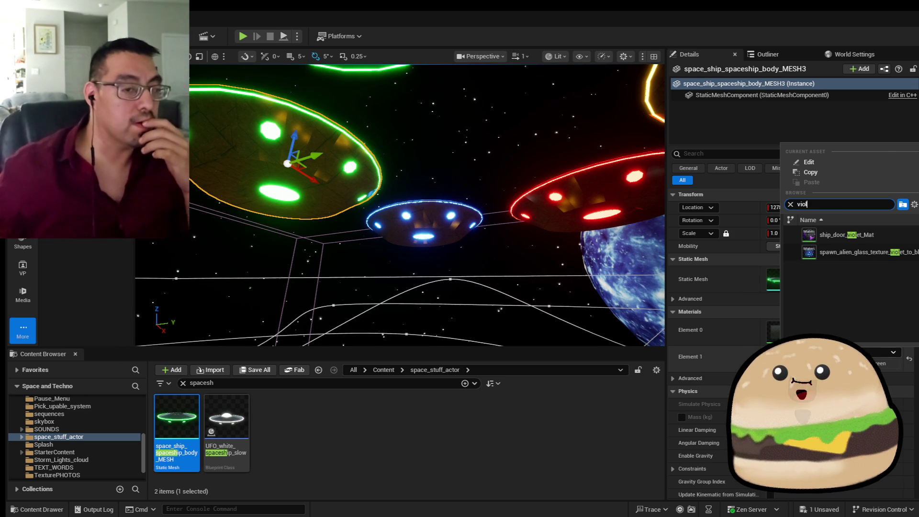
key("Escape")
left_click(893, 352)
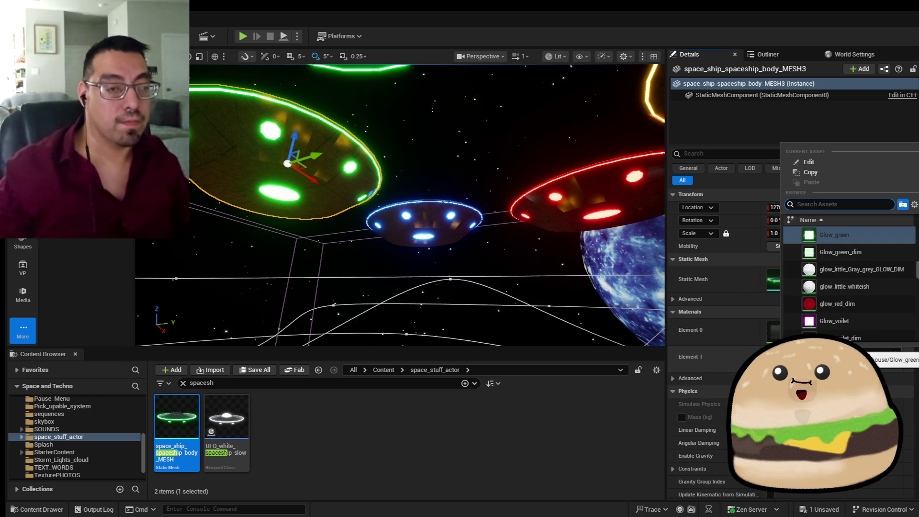
key("Down")
key("Down")
key("Down")
key("Down")
key("Return")
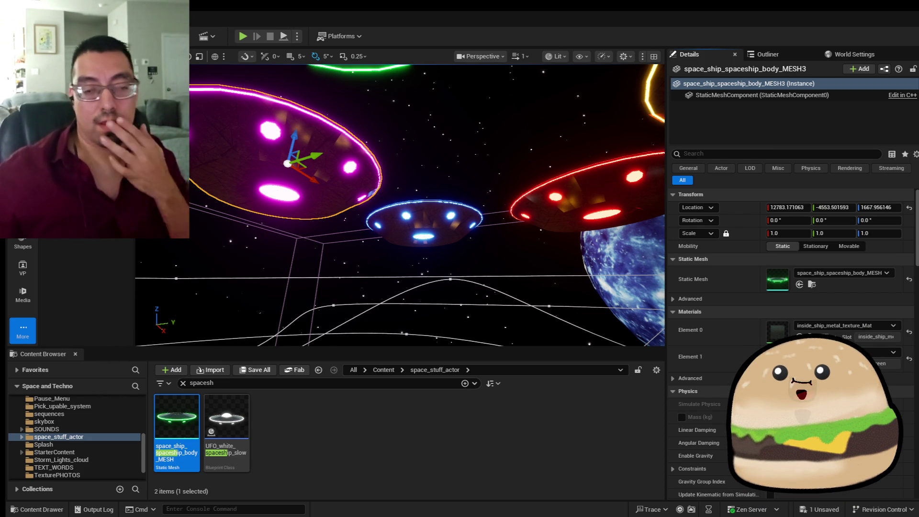
Step: Play the level from the viewport spot in fullscreen
right_click(374, 187)
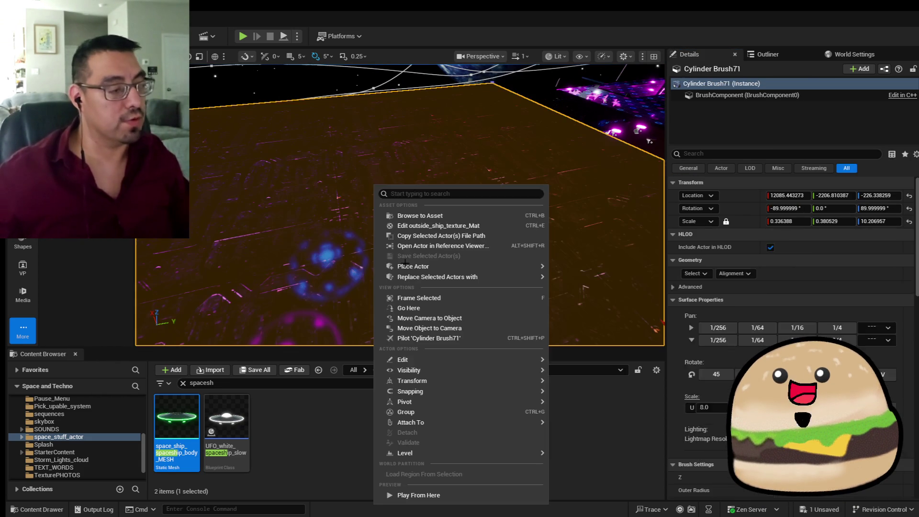
left_click(453, 496)
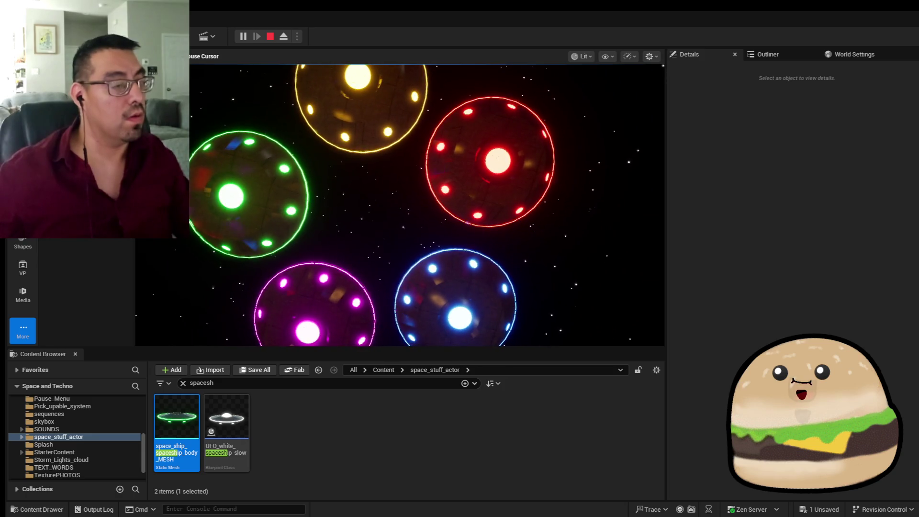
key("F11")
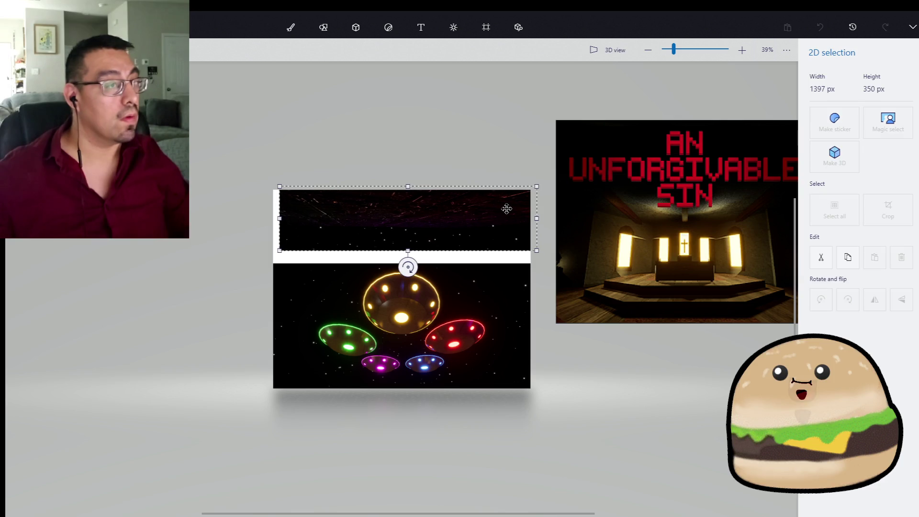
Step: Enlarge the starry top strip and move it over the white band to fill the 1397×1079 canvas
left_click_drag(284, 250, 228, 281)
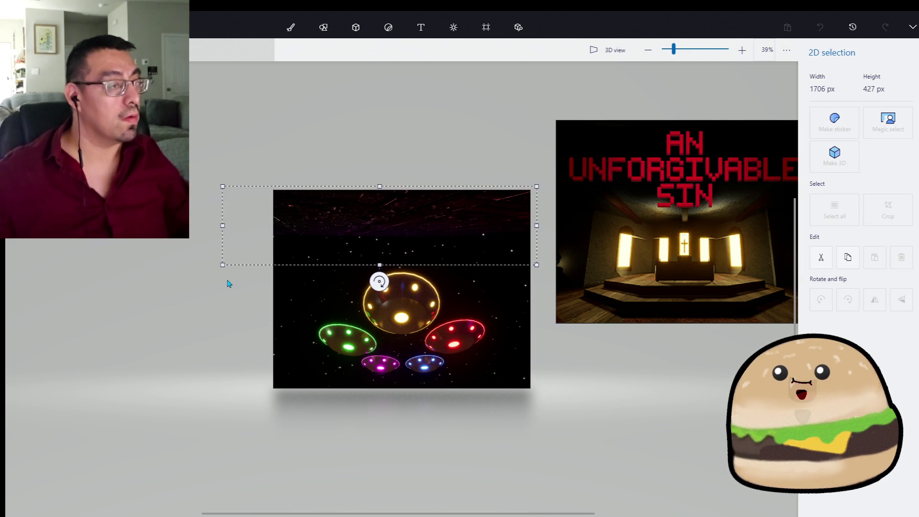
mouse_move(424, 253)
left_mouse_down()
mouse_move(510, 257)
mouse_move(476, 256)
left_mouse_up()
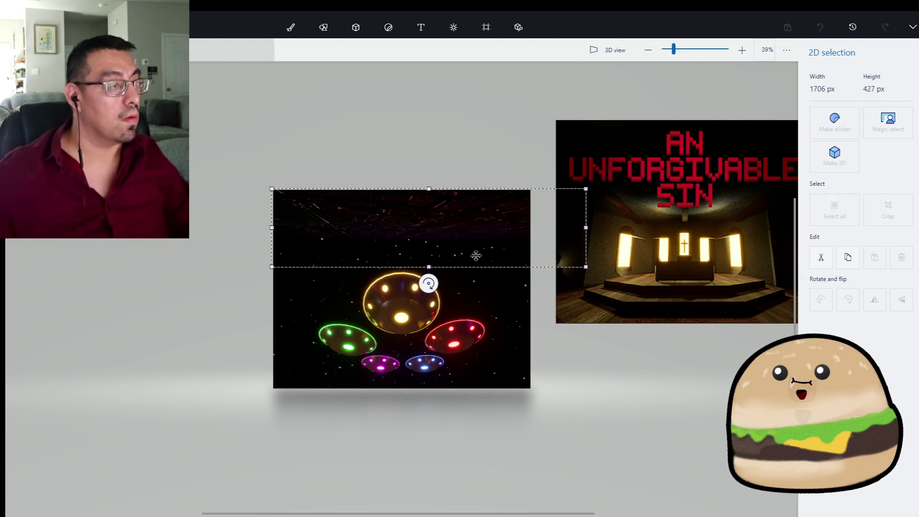
left_click(466, 156)
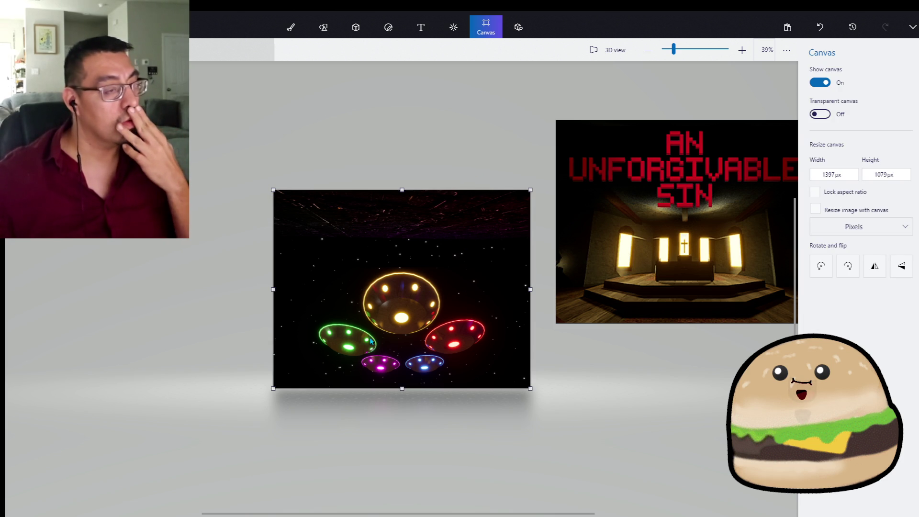
scroll(370, 339, "up", 2)
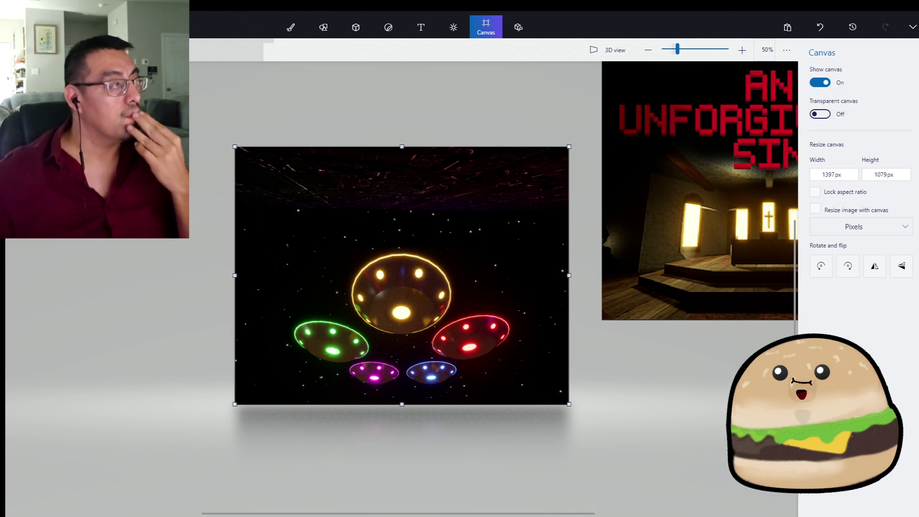
scroll(421, 141, "down", 2)
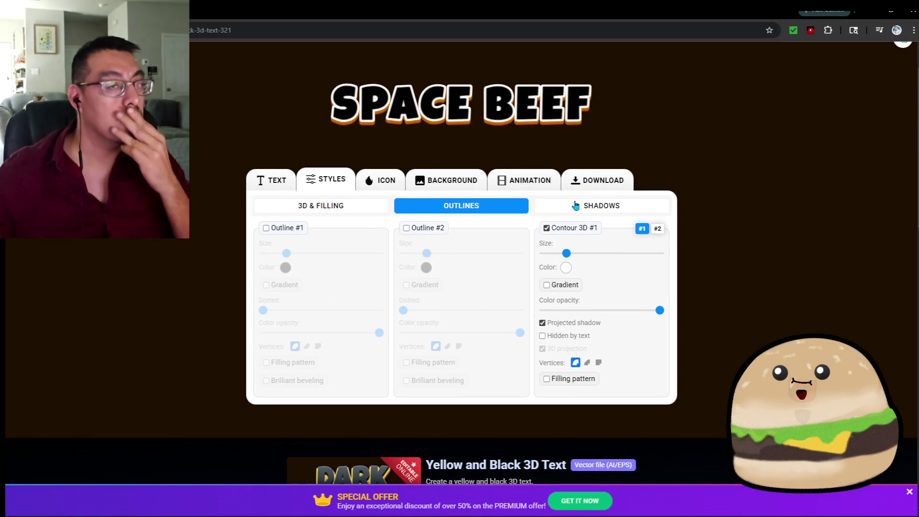
Step: Review the title's shadow, bevel and outline style settings
left_click(587, 206)
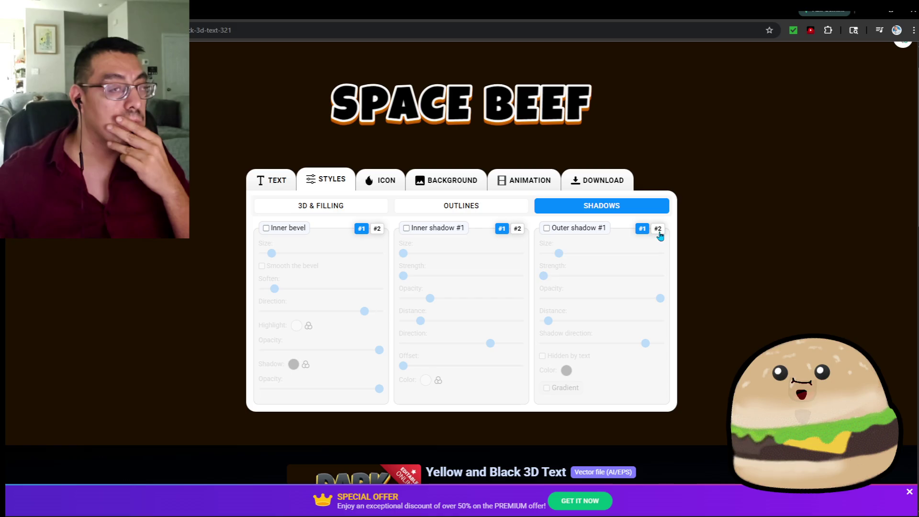
left_click(658, 230)
left_click(641, 230)
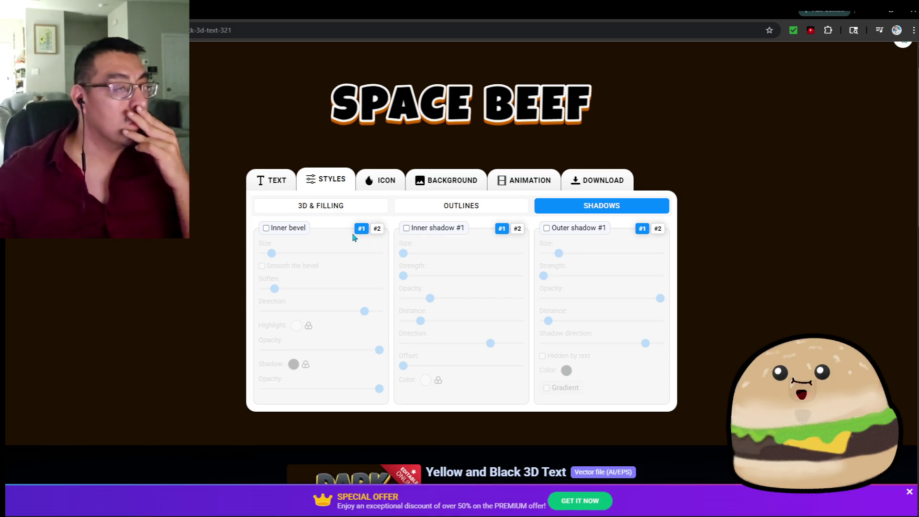
left_click(454, 213)
left_click(605, 213)
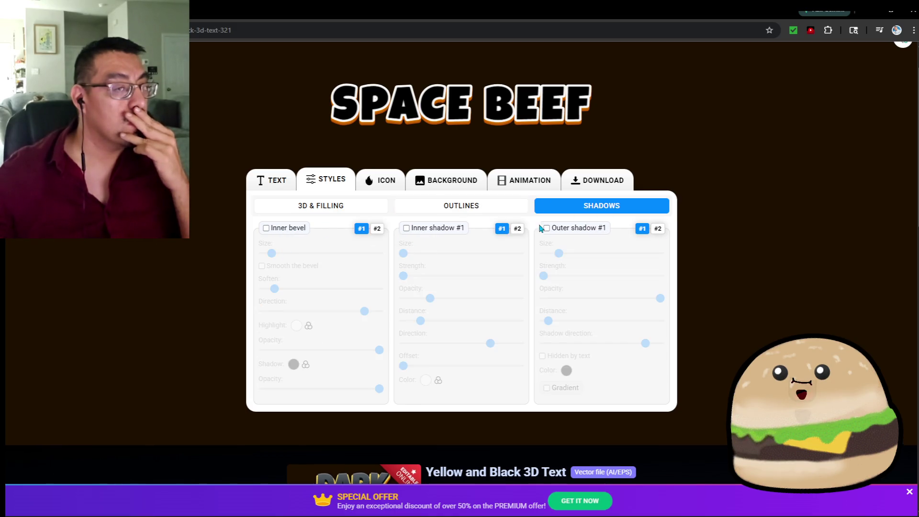
left_click(518, 229)
left_click(378, 229)
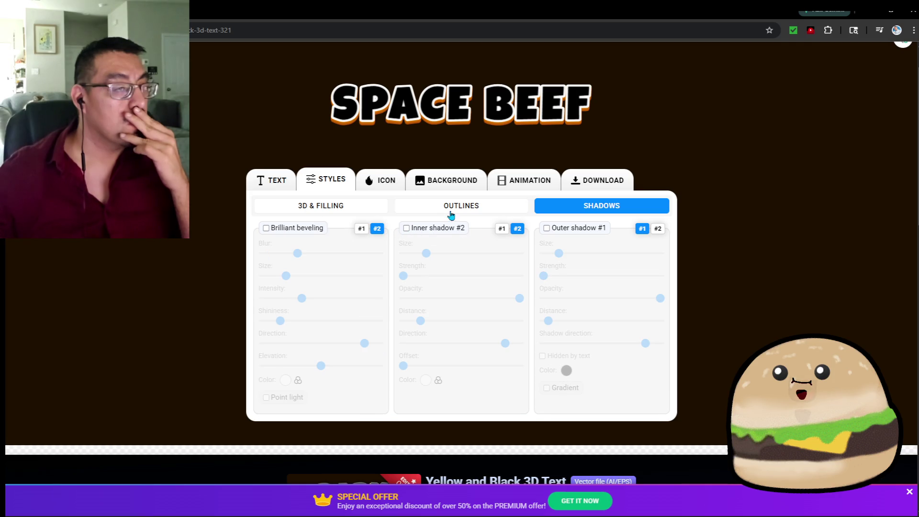
left_click(455, 209)
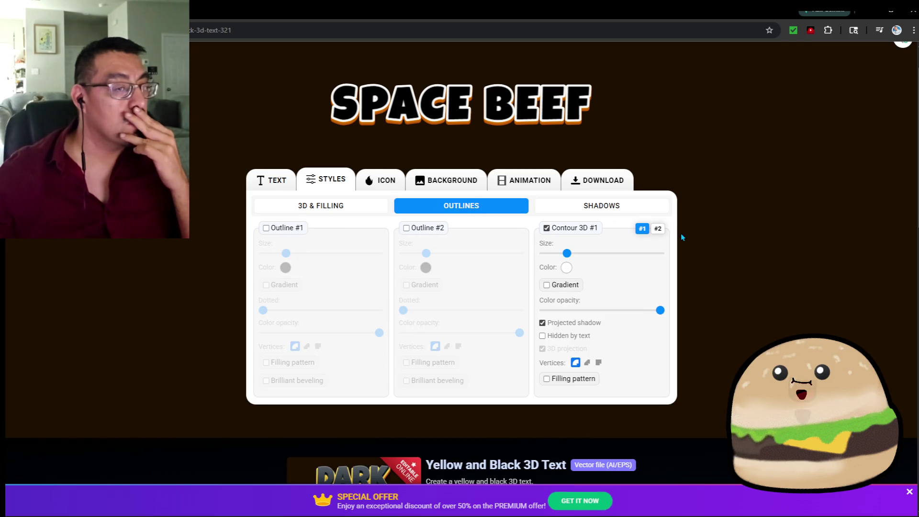
scroll(670, 249, "down", 4)
scroll(660, 215, "up", 3)
left_click(657, 181)
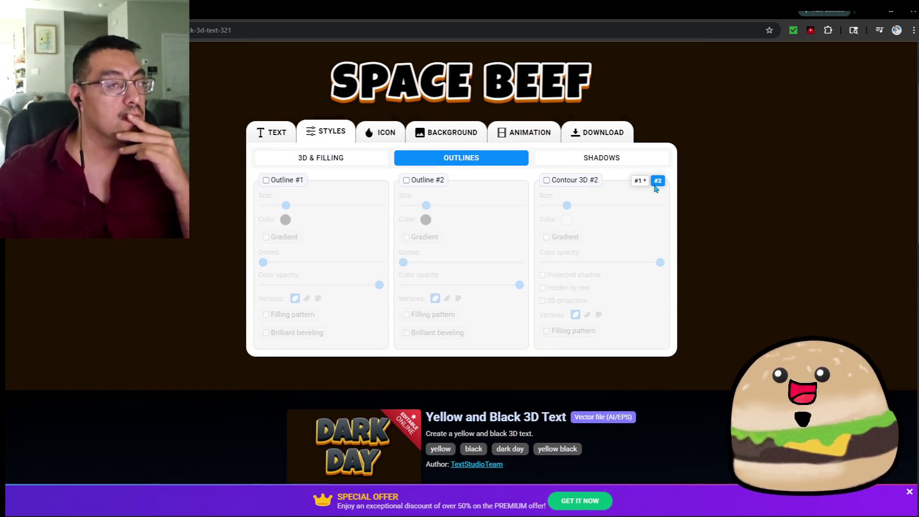
Step: Remove the orange 3D projection from the SPACE BEEF title, keeping the plain letter fill
left_click(328, 159)
left_click(656, 181)
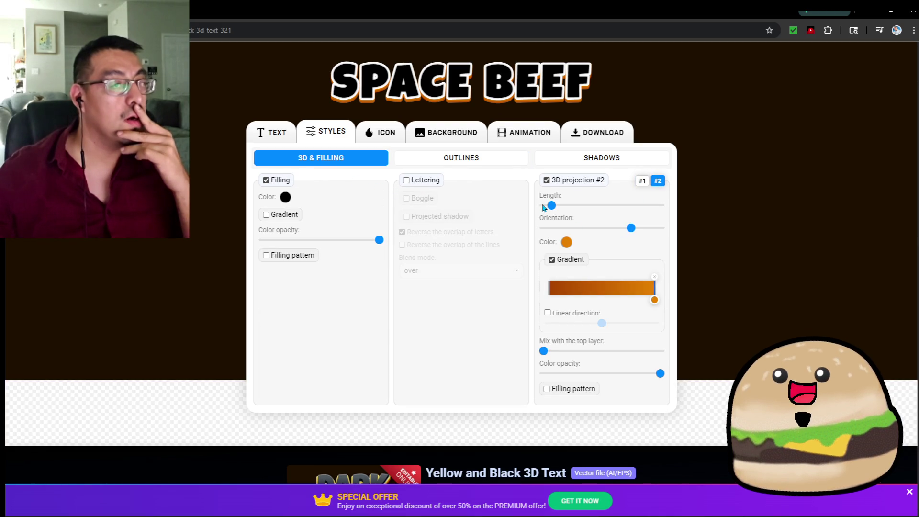
left_click(546, 180)
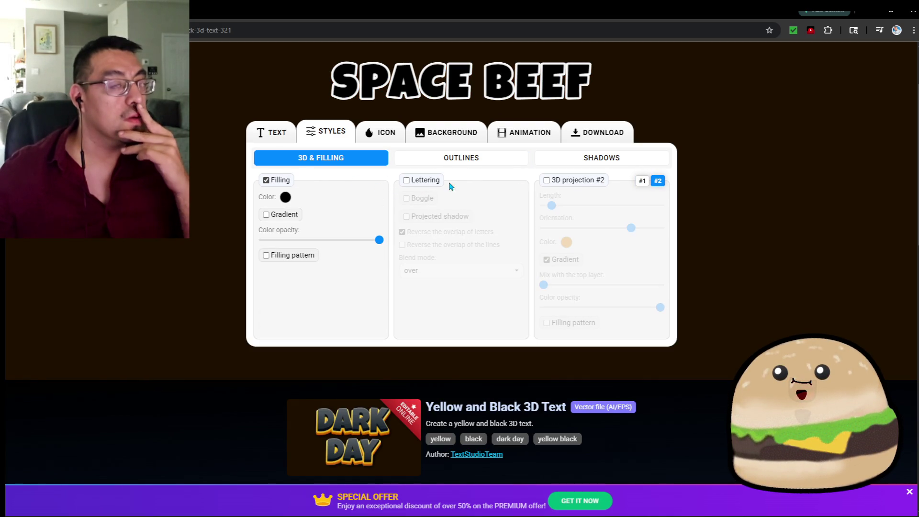
left_click(267, 215)
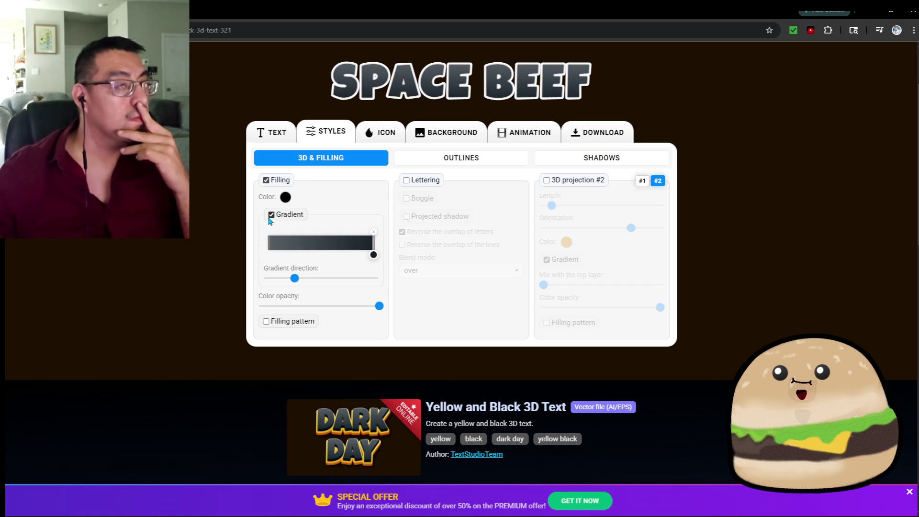
left_click(269, 218)
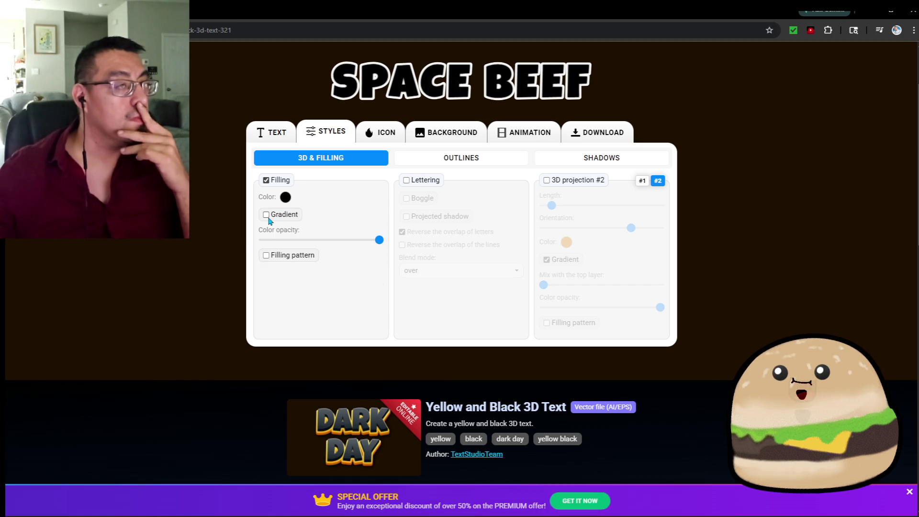
Step: Give Contour 3D #1 a #78FEF3-to-#BC1CEF gradient and widen character spacing to 34%
left_click(476, 158)
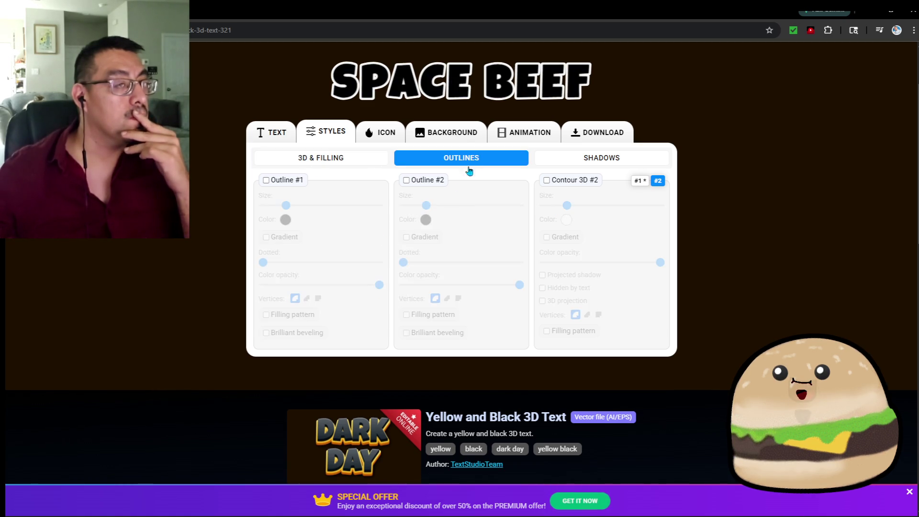
left_click(639, 181)
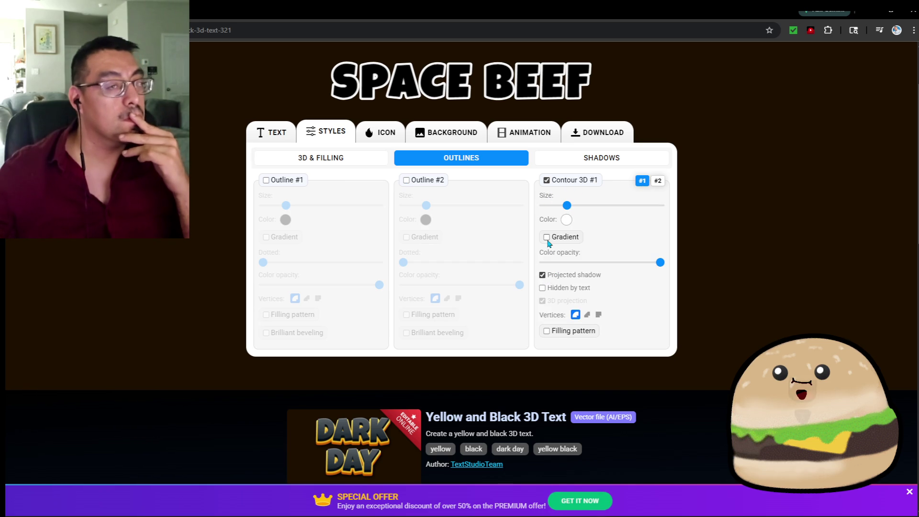
left_click(547, 237)
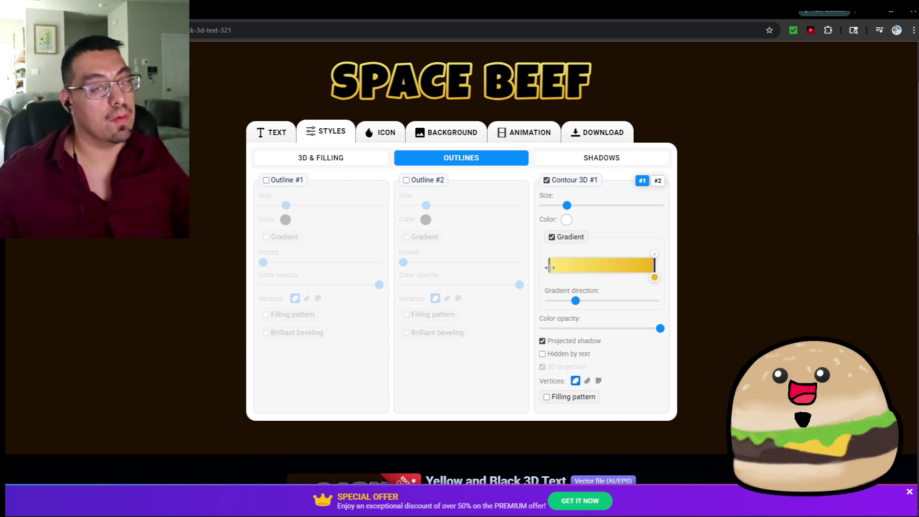
left_click(549, 278)
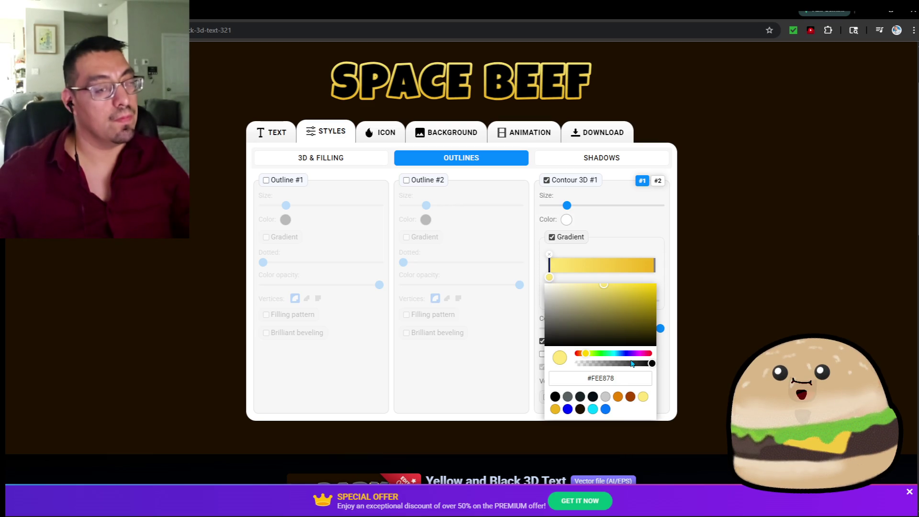
left_click(657, 273)
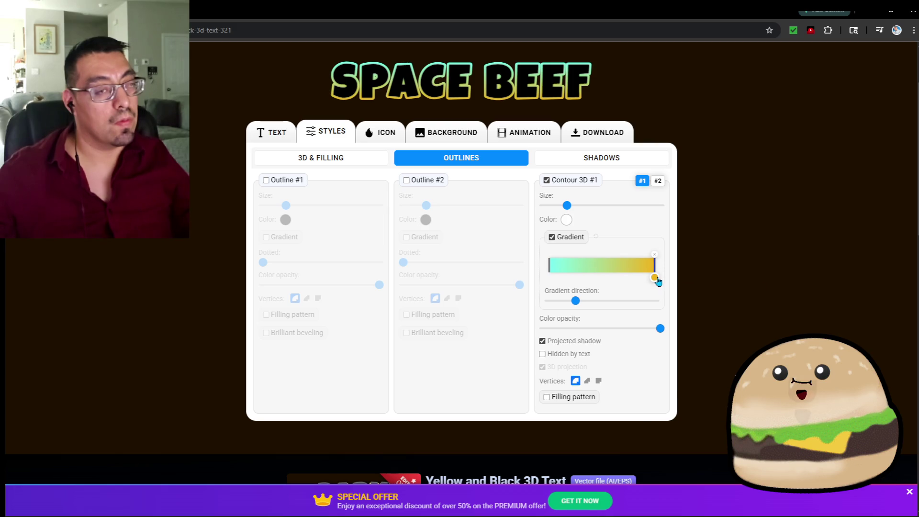
left_click(655, 278)
left_click(740, 353)
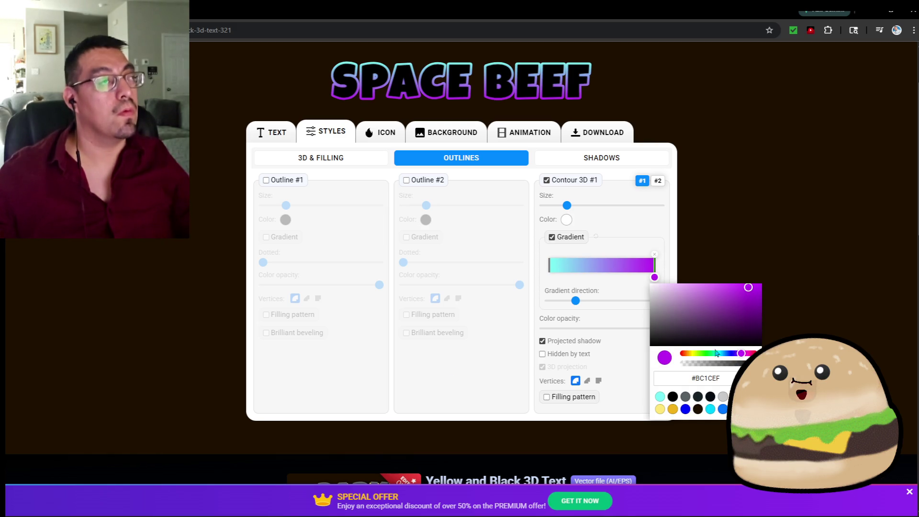
left_click(449, 369)
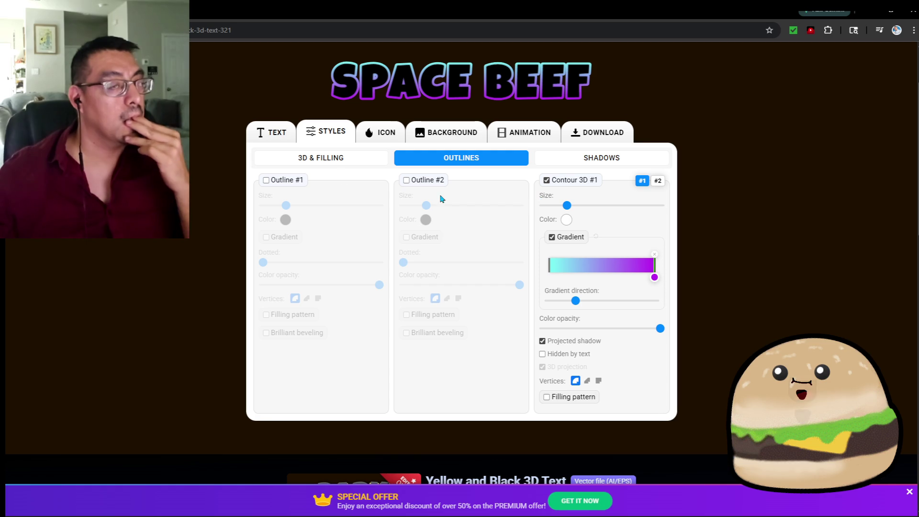
left_click(278, 136)
left_click_drag(530, 188, 552, 194)
Step: Export the SPACE BEEF title as a transparent PNG and copy the image to the clipboard
left_click(598, 132)
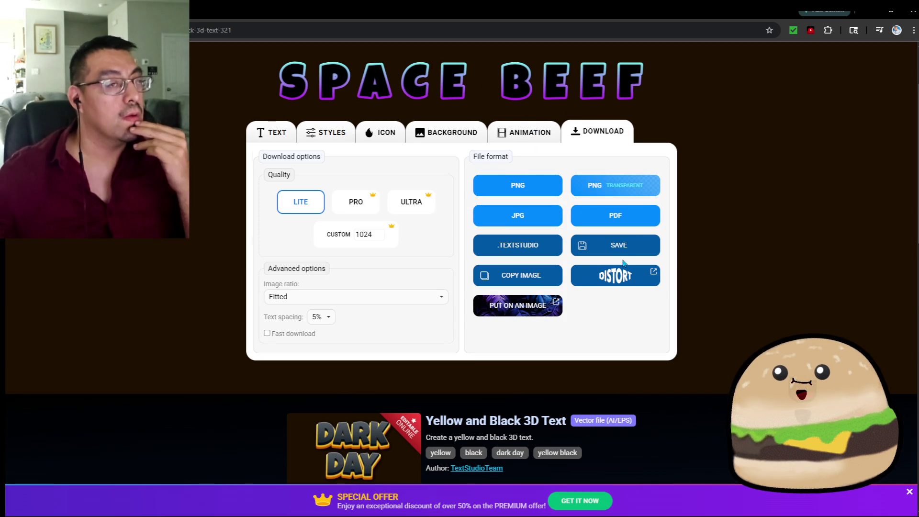
left_click(594, 187)
right_click(486, 230)
left_click(481, 238)
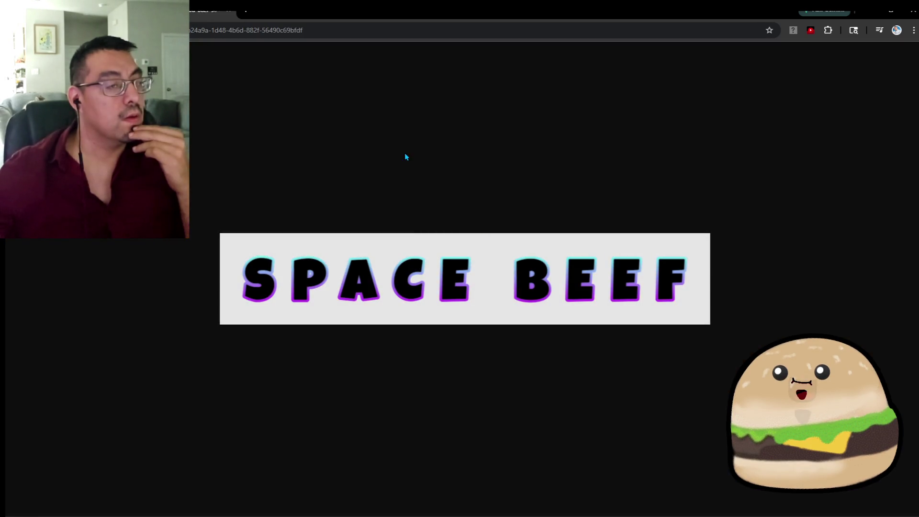
left_click(228, 11)
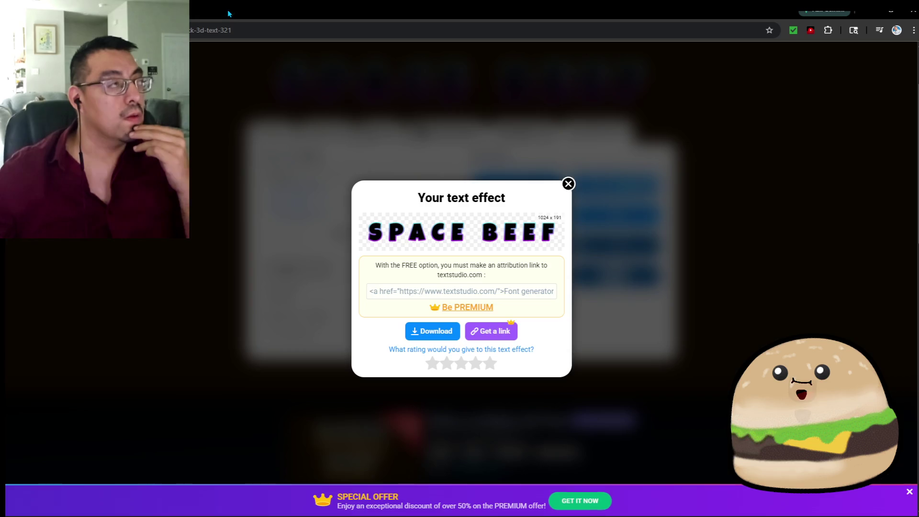
right_click(515, 246)
left_click(573, 392)
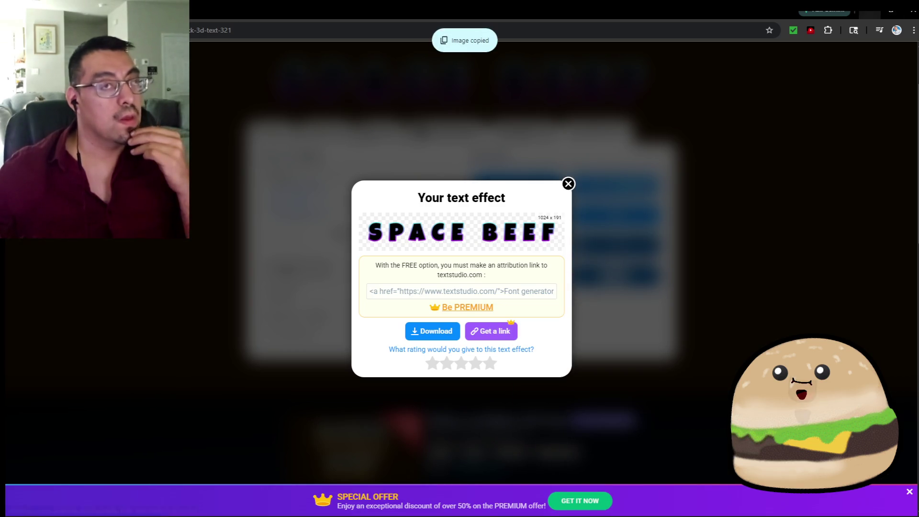
key("alt+Tab")
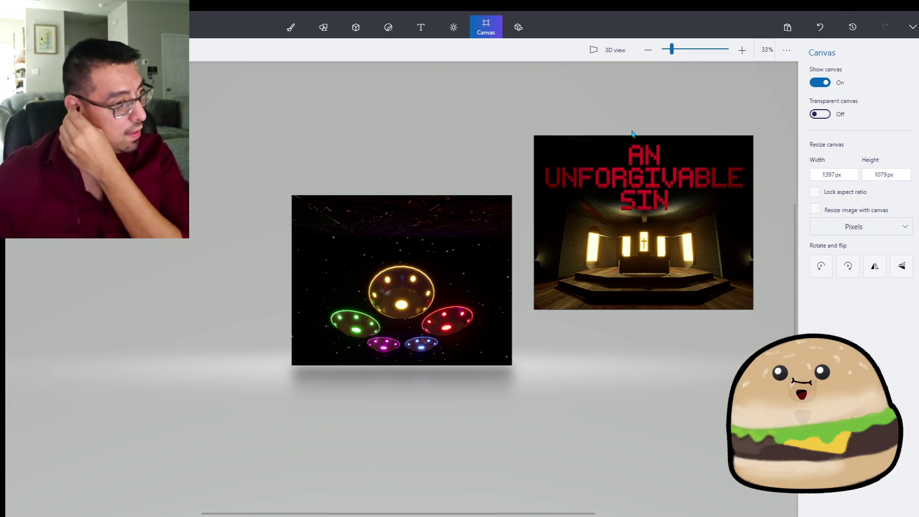
Step: Paste the SPACE BEEF title onto the UFO image and make it a 3D object
left_click(480, 423)
key("ctrl+v")
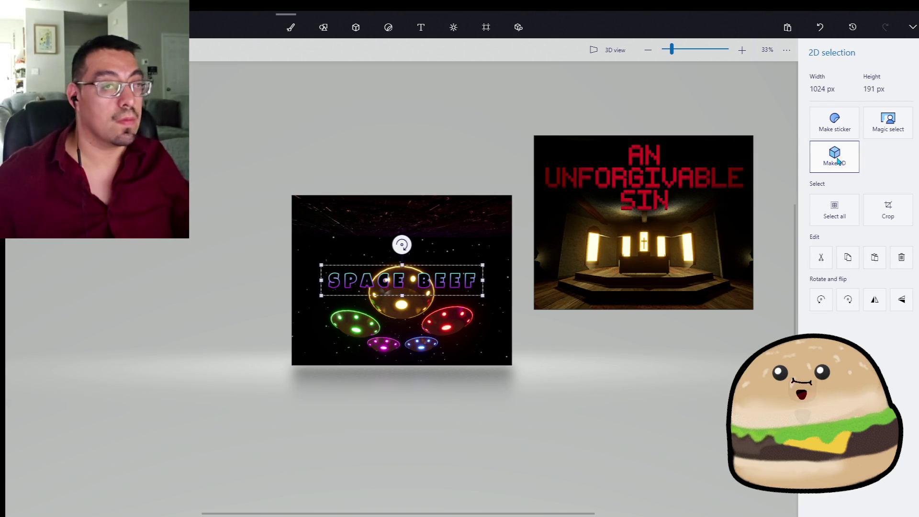
left_click(835, 155)
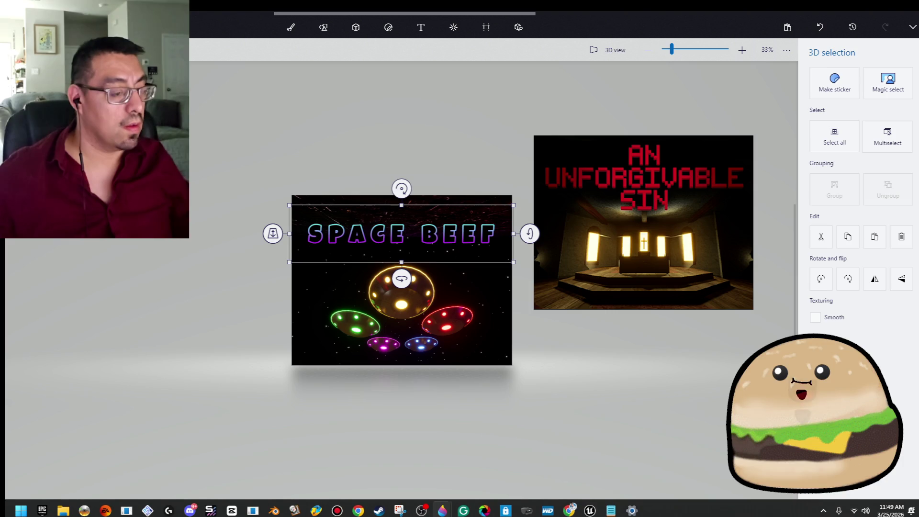
mouse_move(589, 505)
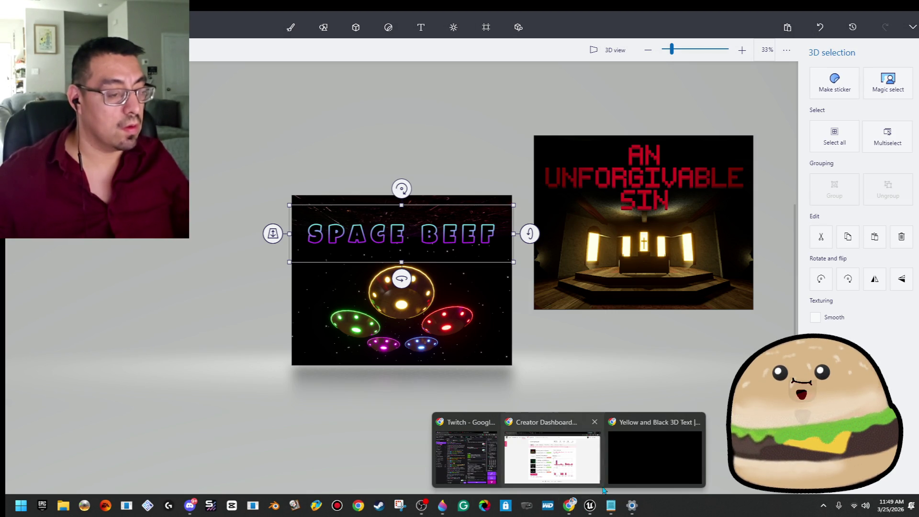
key("alt+Tab")
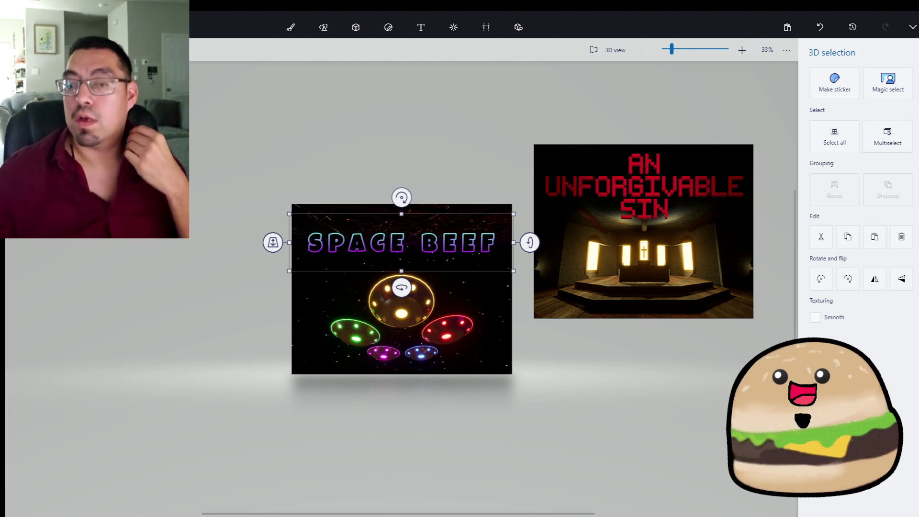
mouse_move(433, 515)
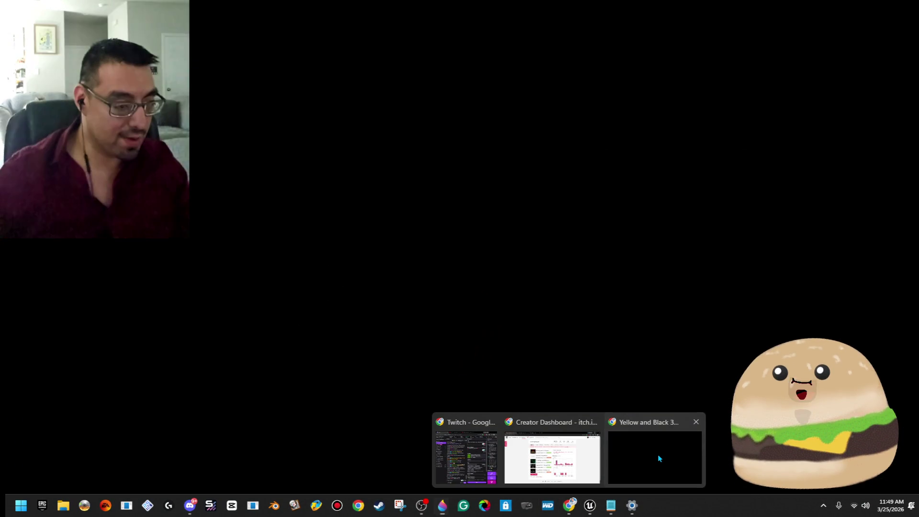
Step: Tighten the SPACE BEEF character spacing to 12% in TextStudio
left_click(658, 458)
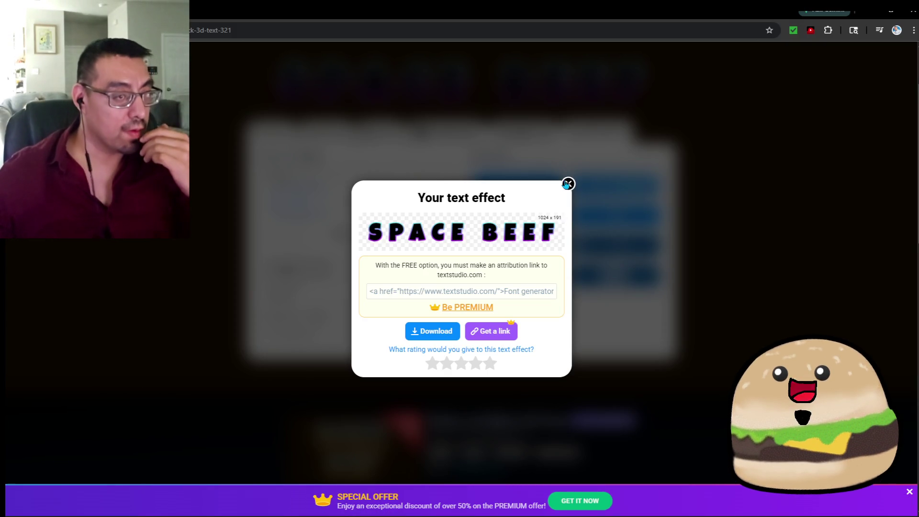
left_click(568, 184)
left_click(275, 138)
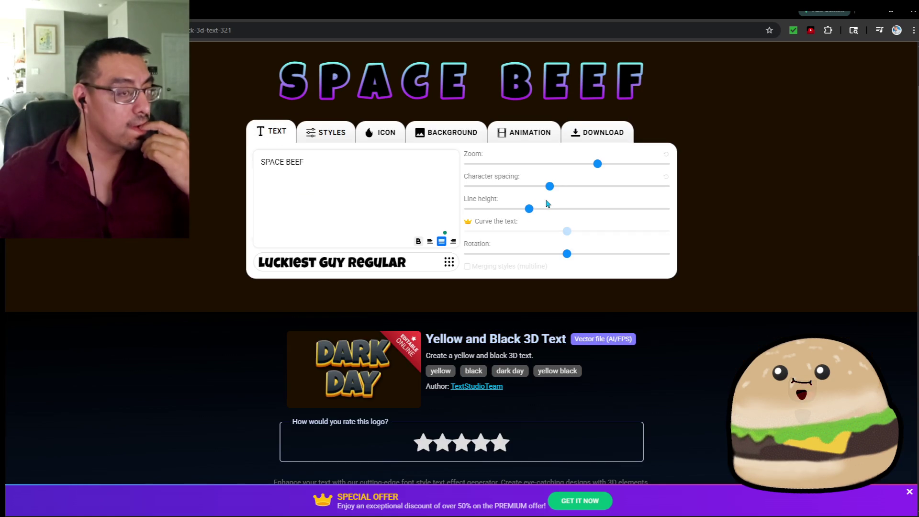
left_click_drag(550, 186, 531, 191)
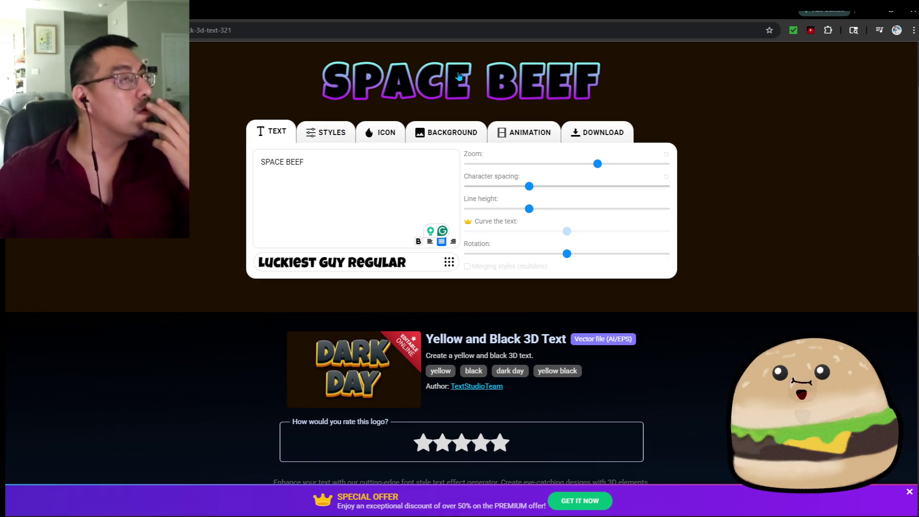
Step: Export the title as a transparent PNG and copy the resulting image
left_click(599, 132)
left_click(620, 179)
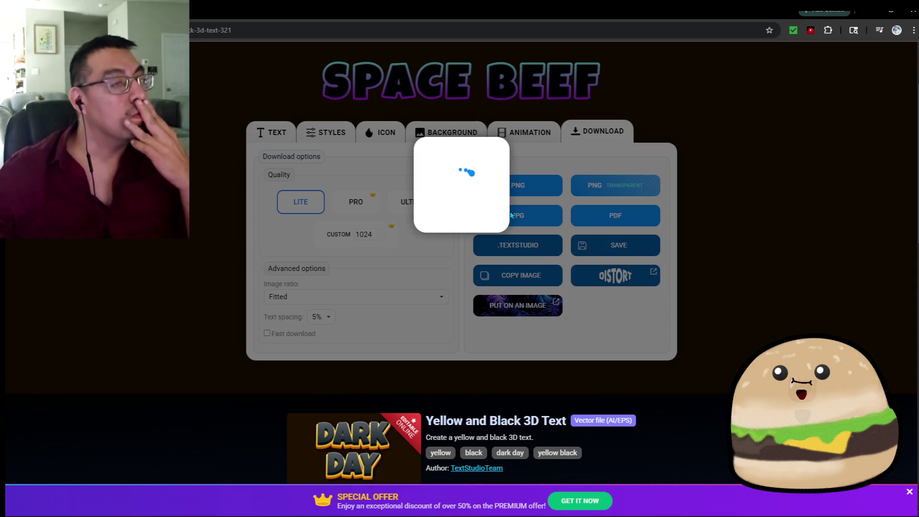
right_click(493, 222)
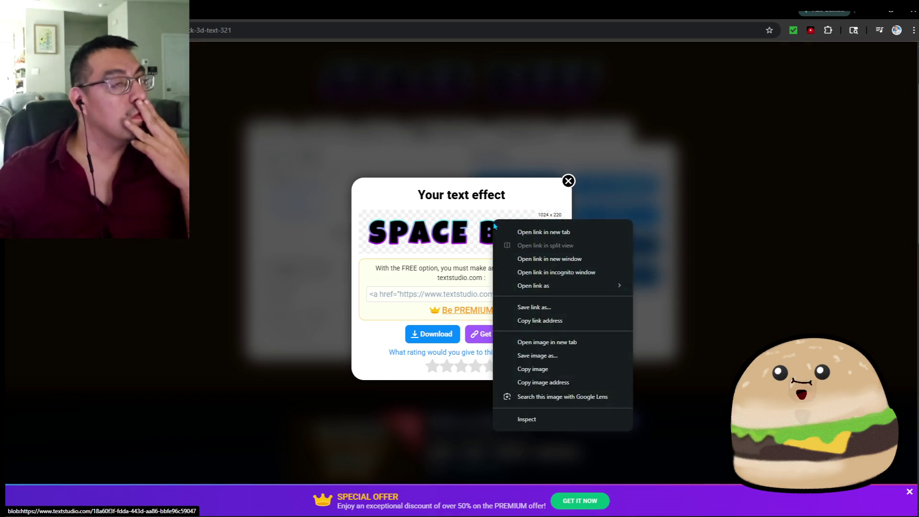
left_click(550, 369)
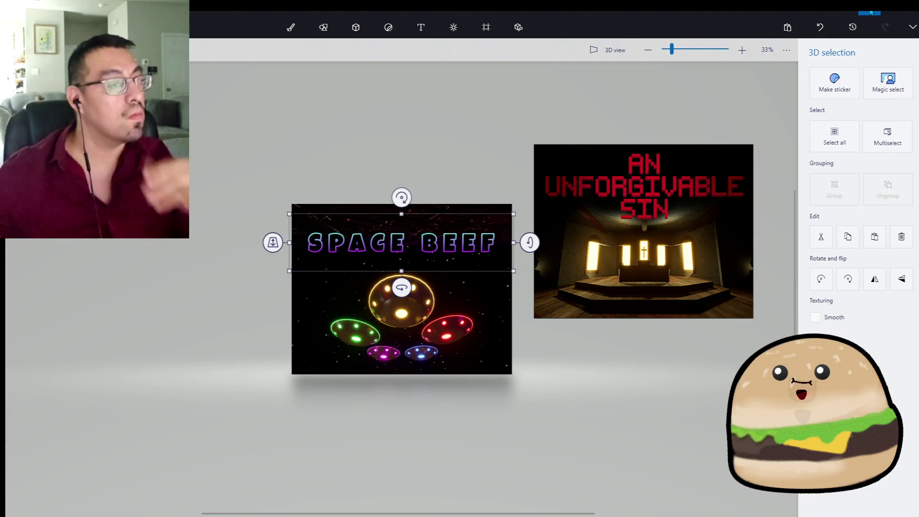
Step: Remove the old title and paste the tighter-spaced SPACE BEEF title in its place
key("ctrl+z")
key("ctrl+z")
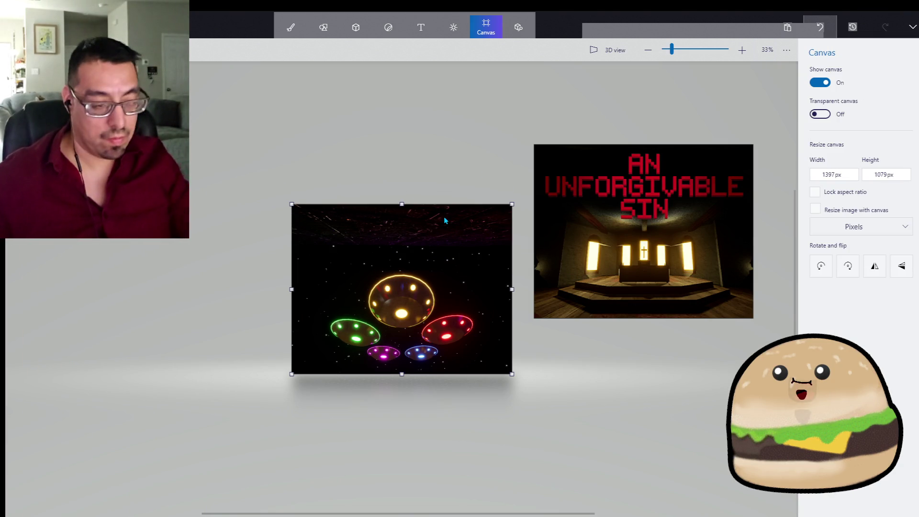
key("ctrl+v")
left_click_drag(482, 272, 521, 240)
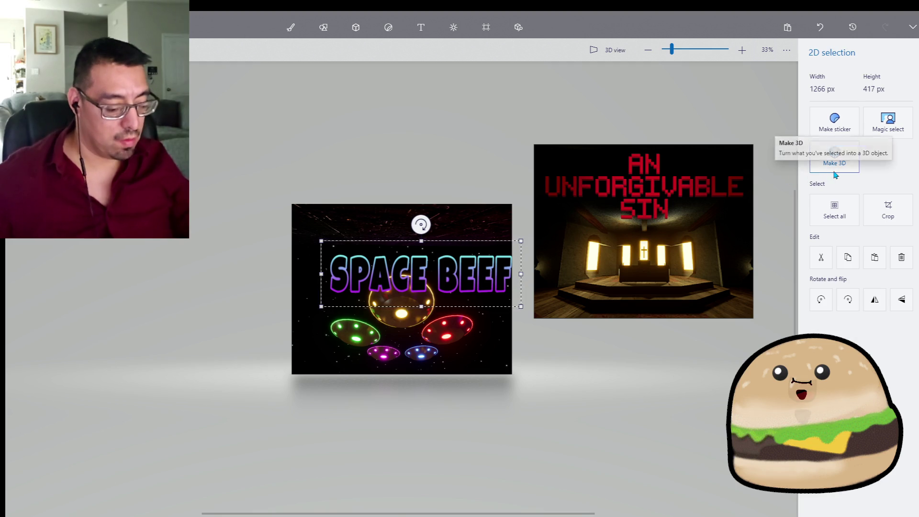
key("ctrl+z")
Step: Make the new title a 3D object positioned along the top of the UFO image
left_click(835, 163)
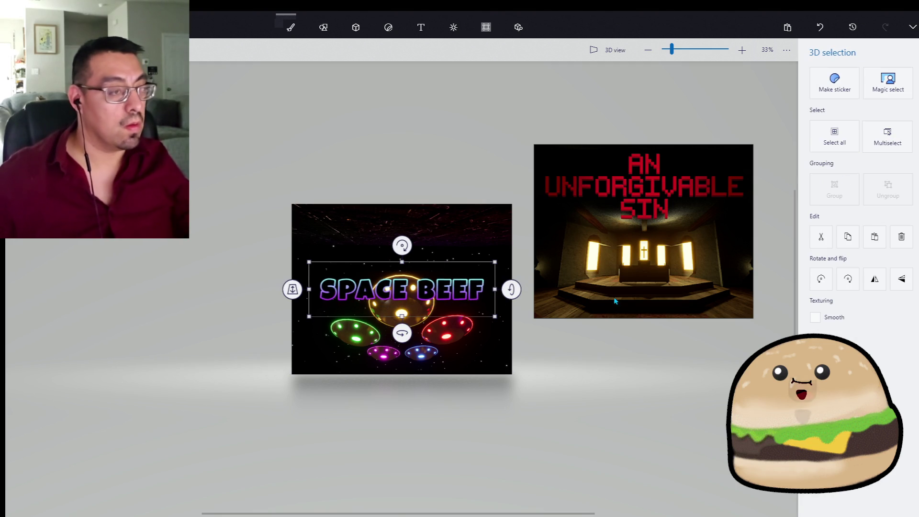
left_click_drag(490, 312, 468, 257)
key("ctrl+z")
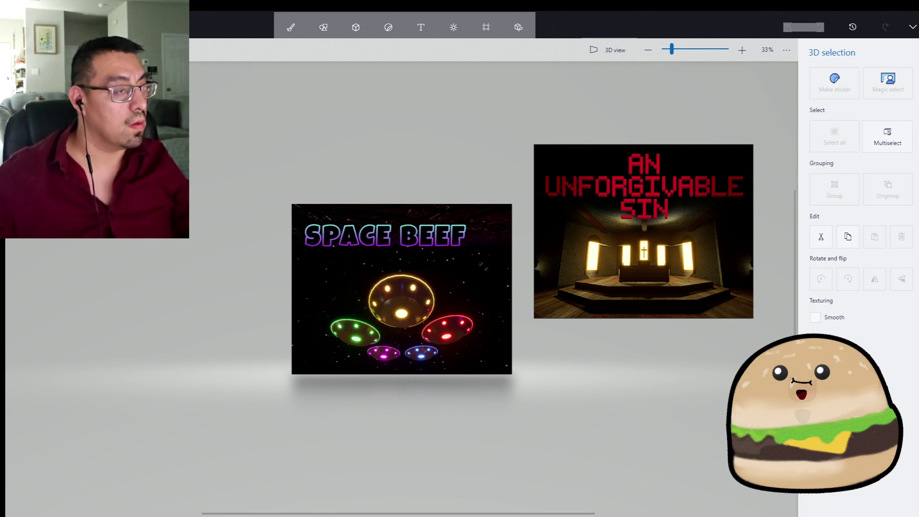
key("ctrl+y")
key("ctrl+z")
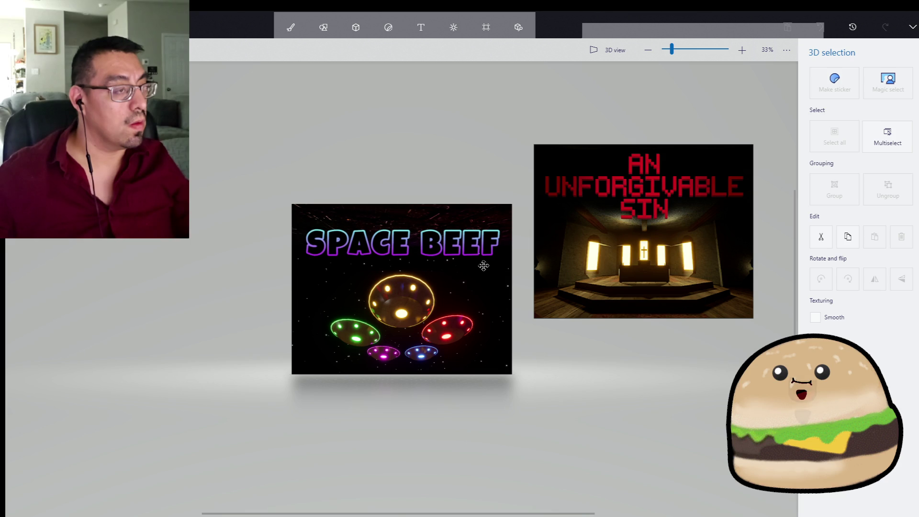
key("ctrl+y")
key("ctrl+z")
scroll(448, 242, "up", 1)
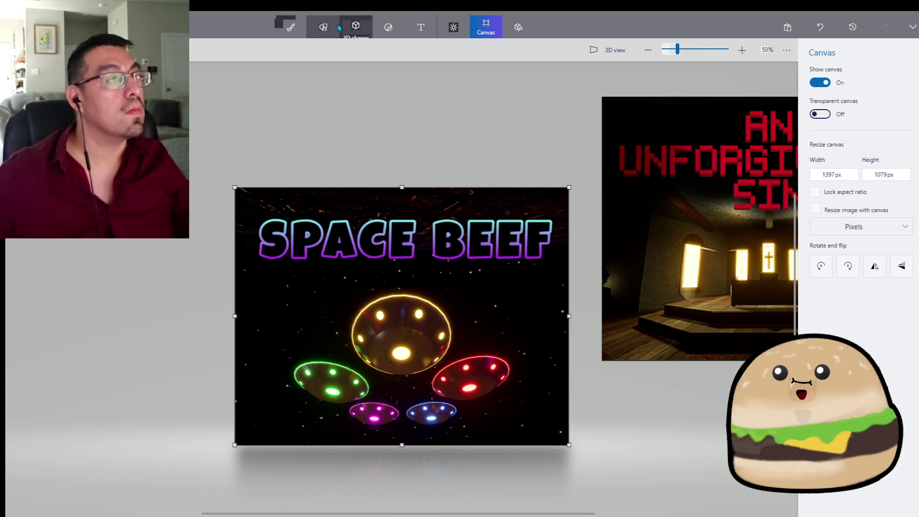
Step: Recolour the glowing bar under SPACE BEEF plain white using the 3D shapes tools
left_click(337, 25)
left_click(356, 26)
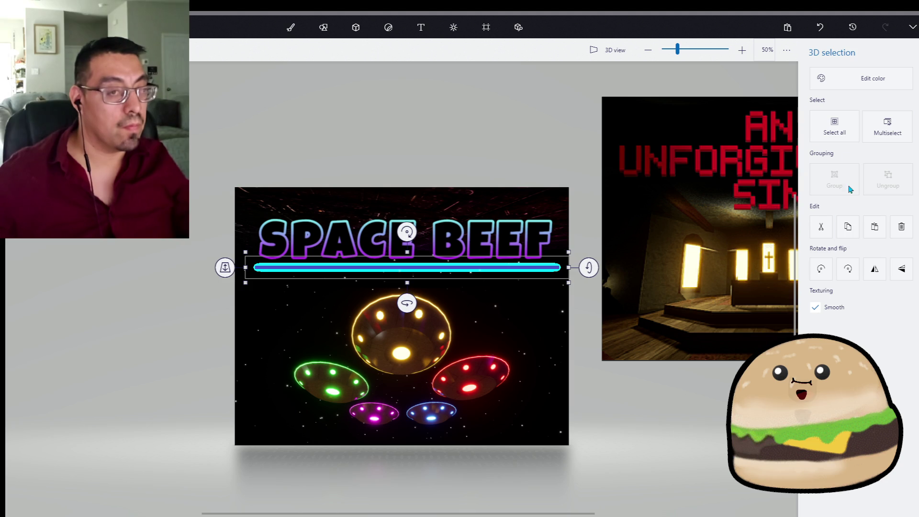
left_click(819, 73)
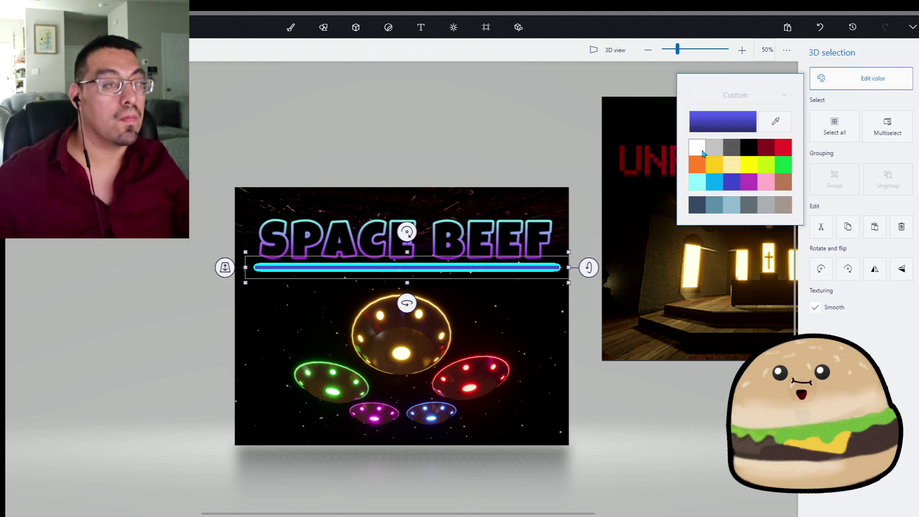
left_click(703, 154)
left_click(415, 301)
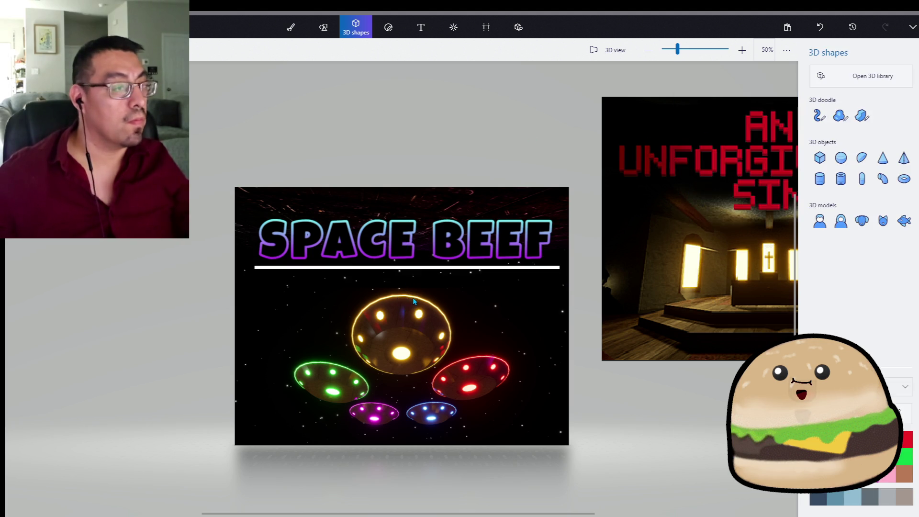
Step: Resize the white bar into a thin, slightly shorter underline beneath the title
left_click(409, 272)
left_click_drag(409, 271, 408, 281)
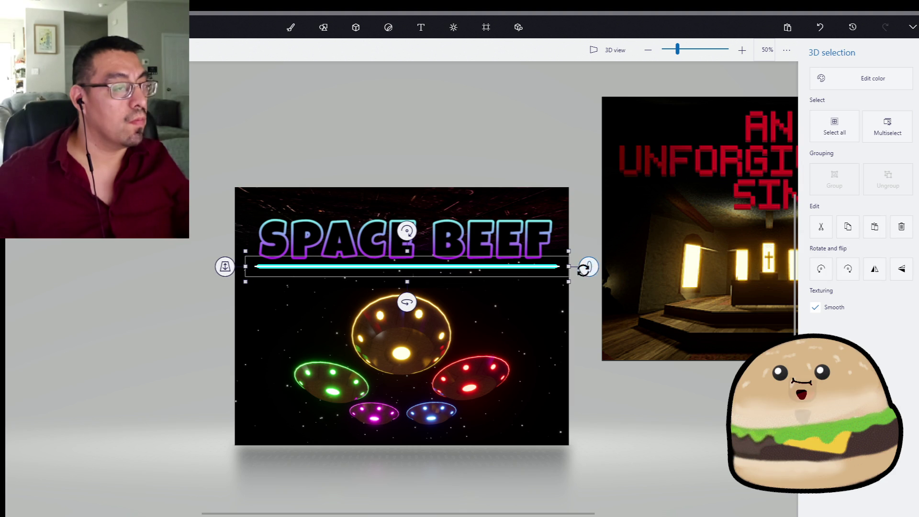
left_click_drag(583, 269, 571, 273)
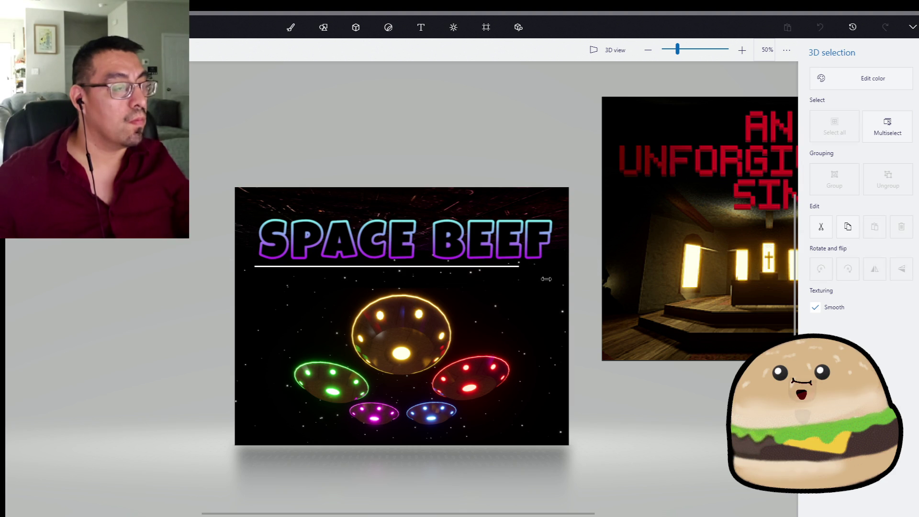
left_click_drag(564, 280, 565, 279)
left_click(536, 187)
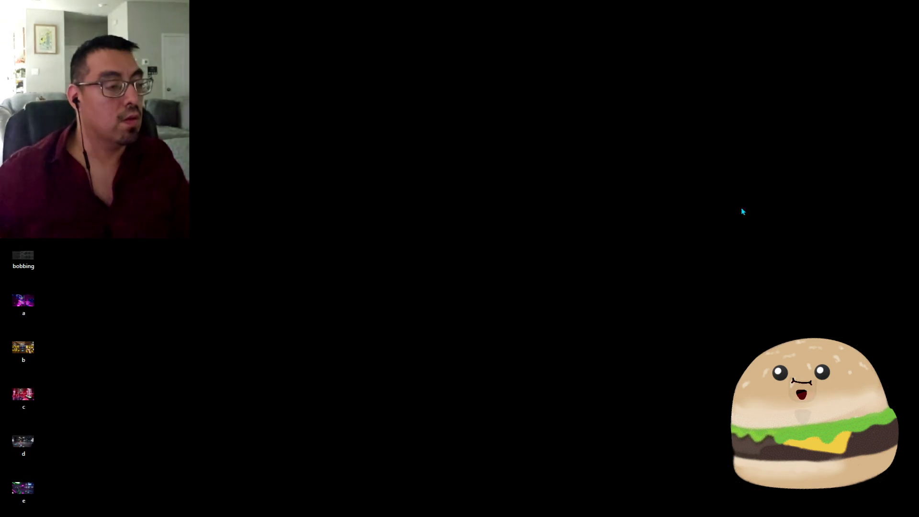
mouse_move(564, 514)
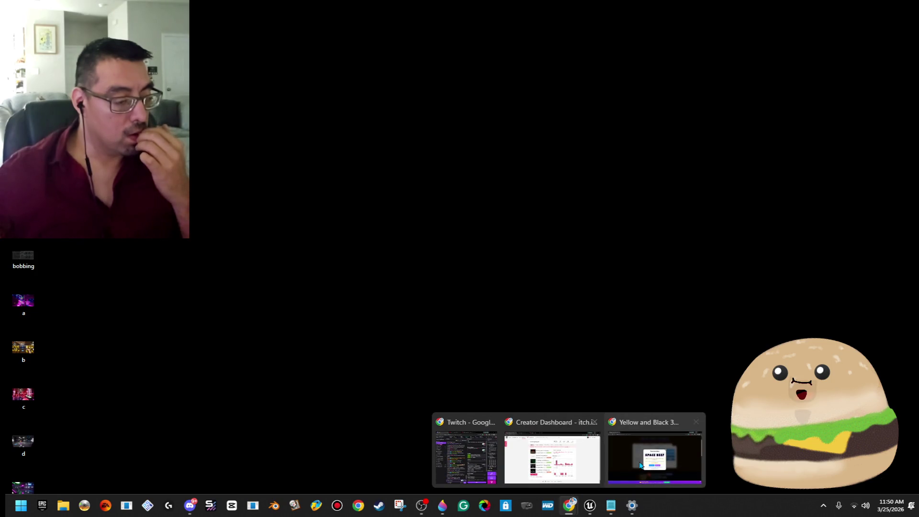
Step: Replace the SPACE BEEF title text with TECHNO STYLE
left_click(655, 452)
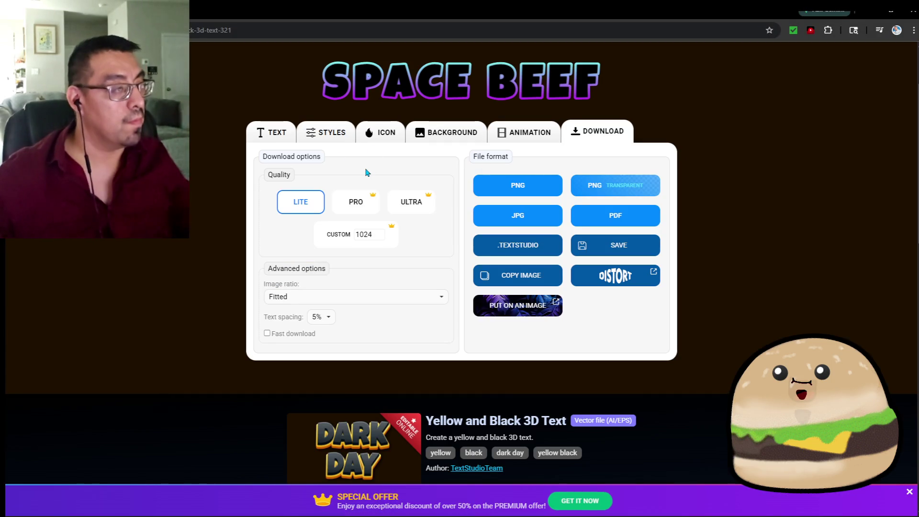
left_click(277, 131)
key("ctrl+a")
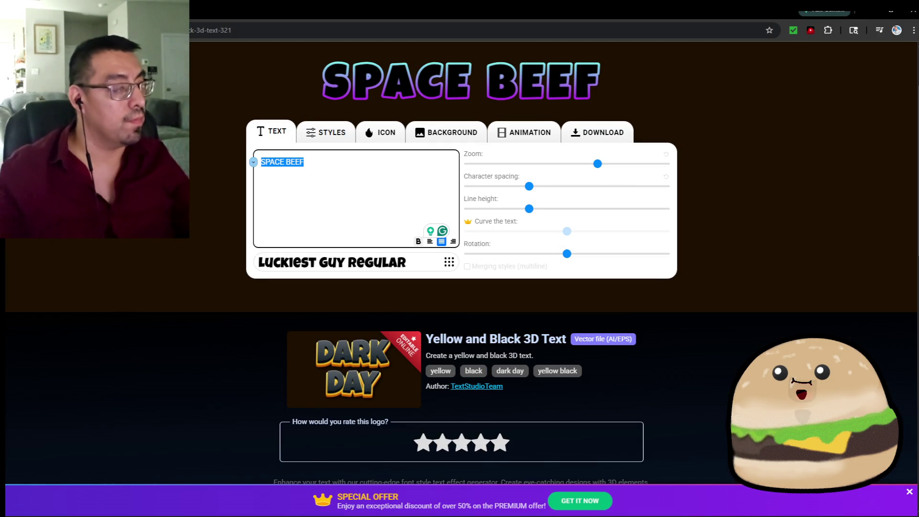
type("TECHNO STYLE")
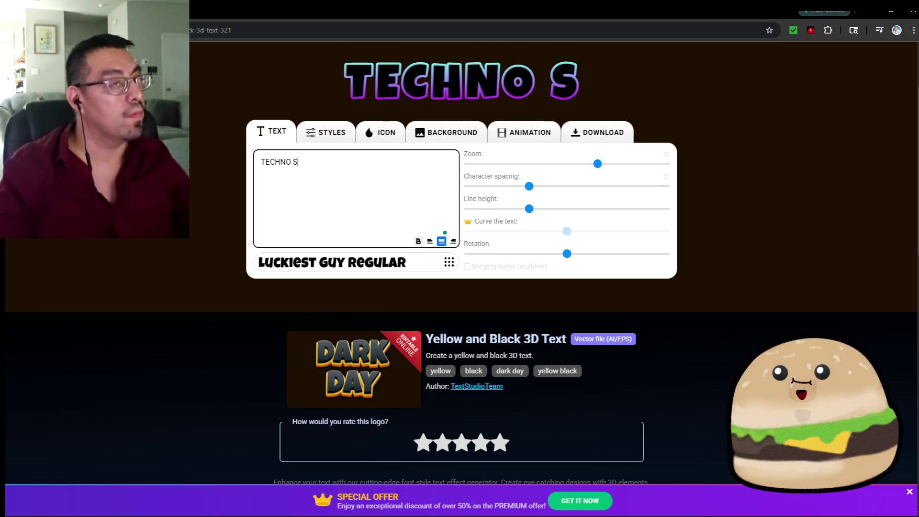
Step: Change the outline gradient direction and make its left stop bright green
left_click(338, 131)
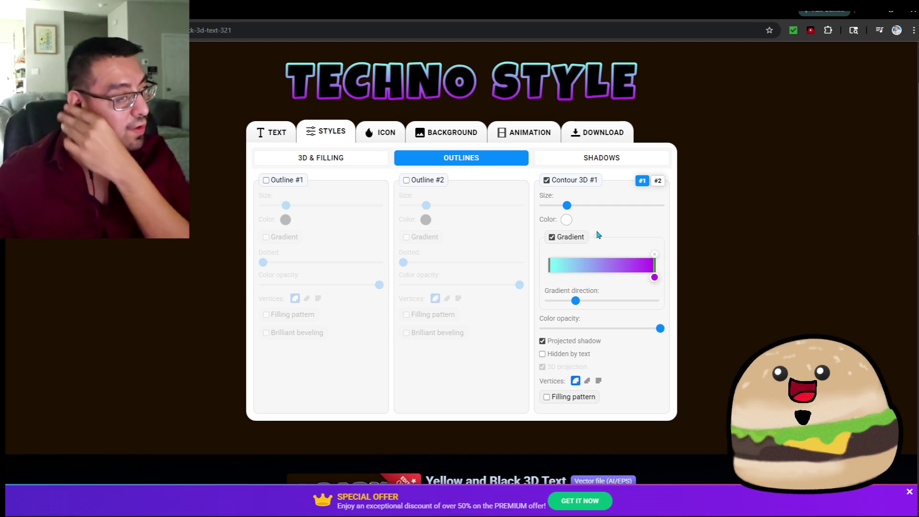
left_click_drag(576, 301, 562, 300)
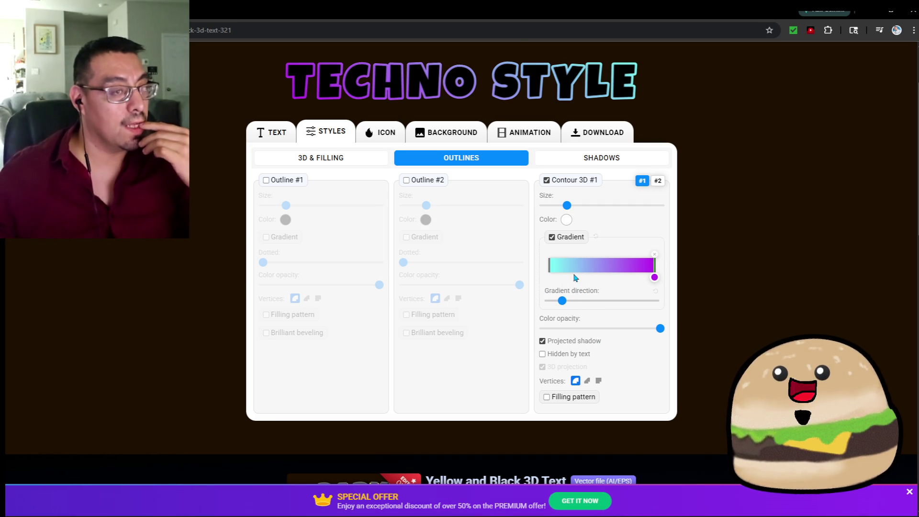
left_click(550, 267)
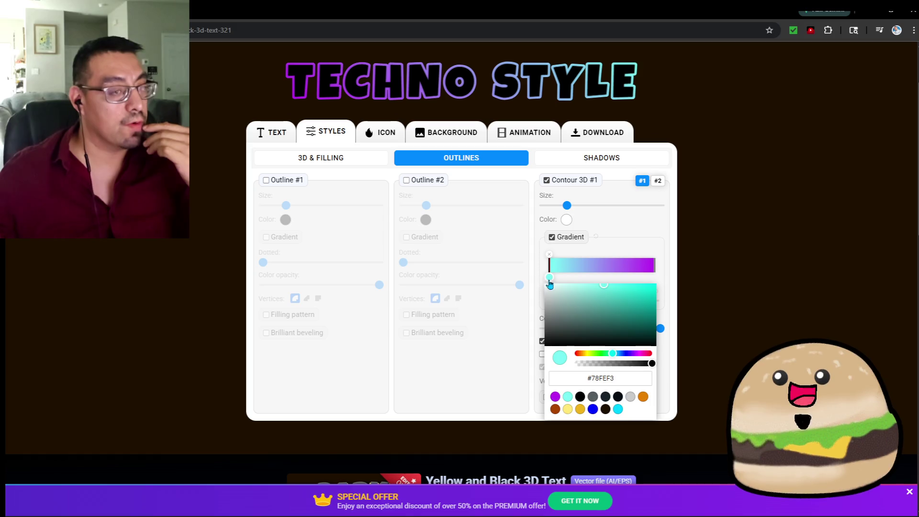
left_click_drag(622, 311, 683, 280)
left_click(602, 271)
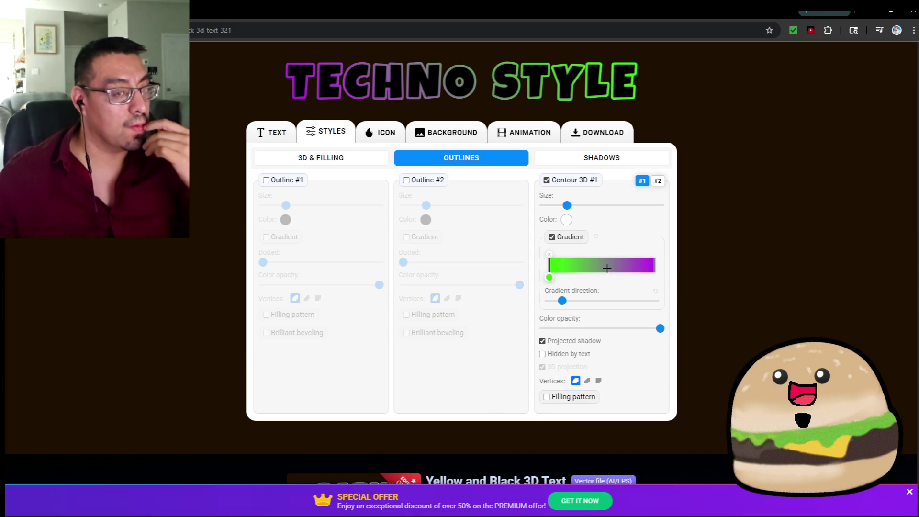
Step: Add a vivid yellow colour stop in the middle of the outline gradient
left_click(602, 271)
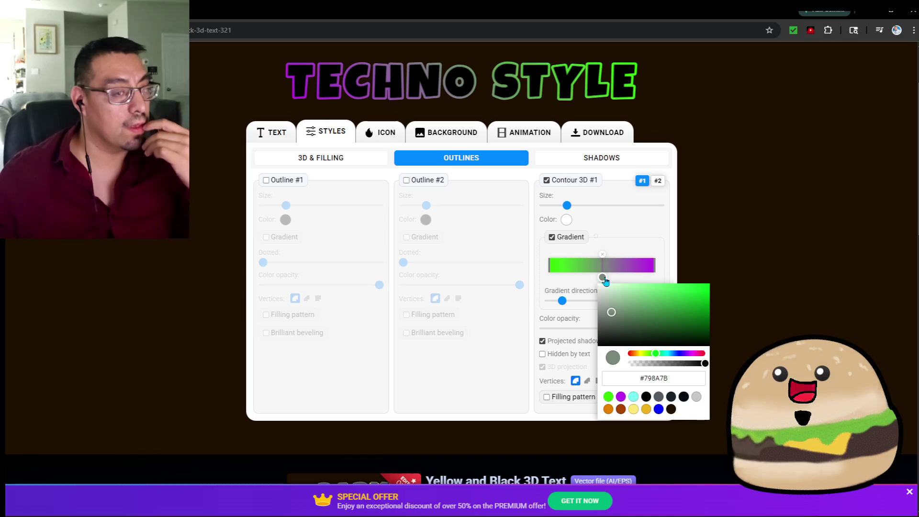
left_click(641, 354)
left_click_drag(670, 306, 708, 300)
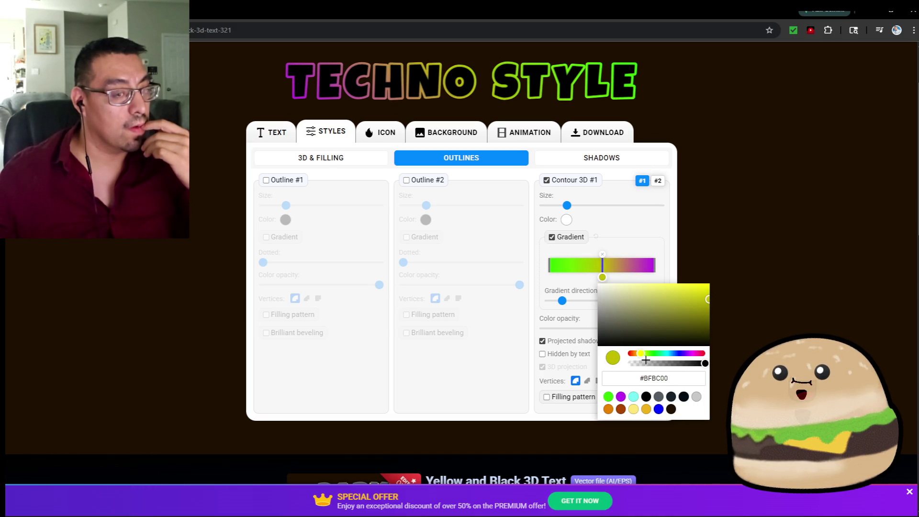
left_click_drag(640, 354, 639, 353)
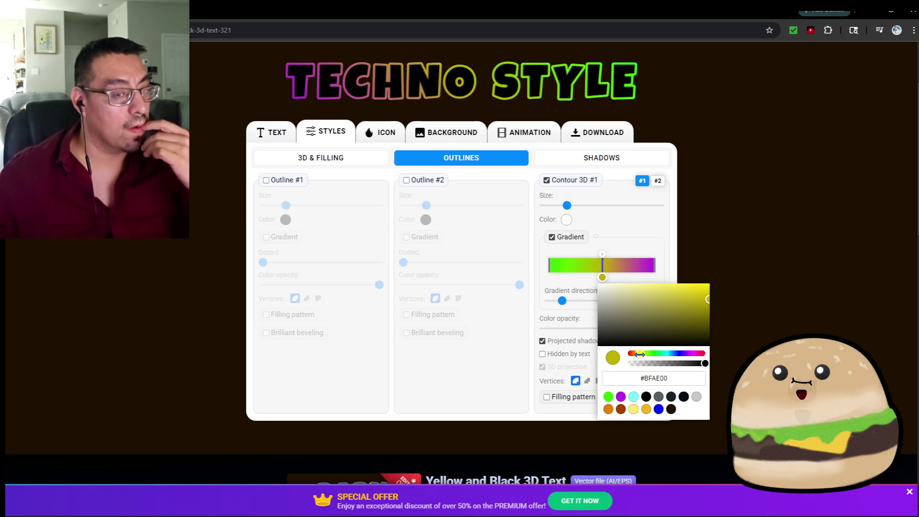
left_click_drag(720, 300, 706, 269)
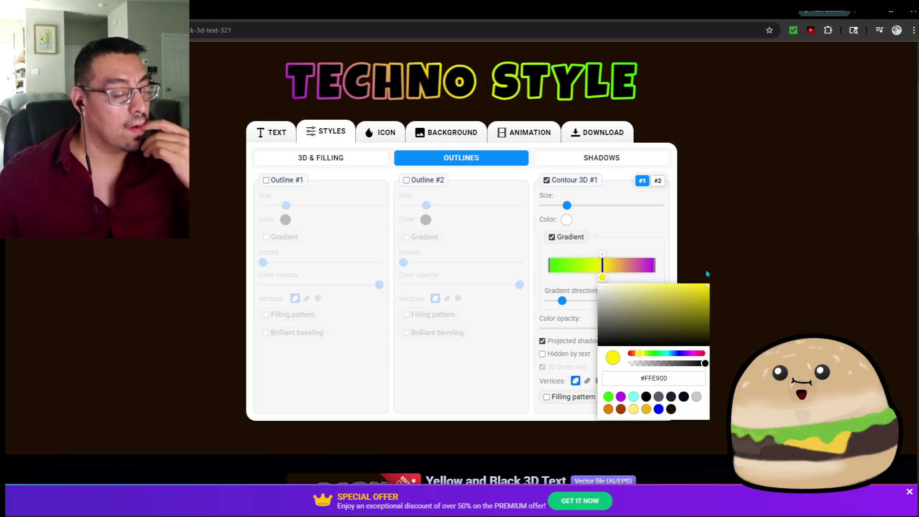
left_click(682, 263)
Step: Set the outline gradient's right end to pure red #FF0000
left_click(655, 269)
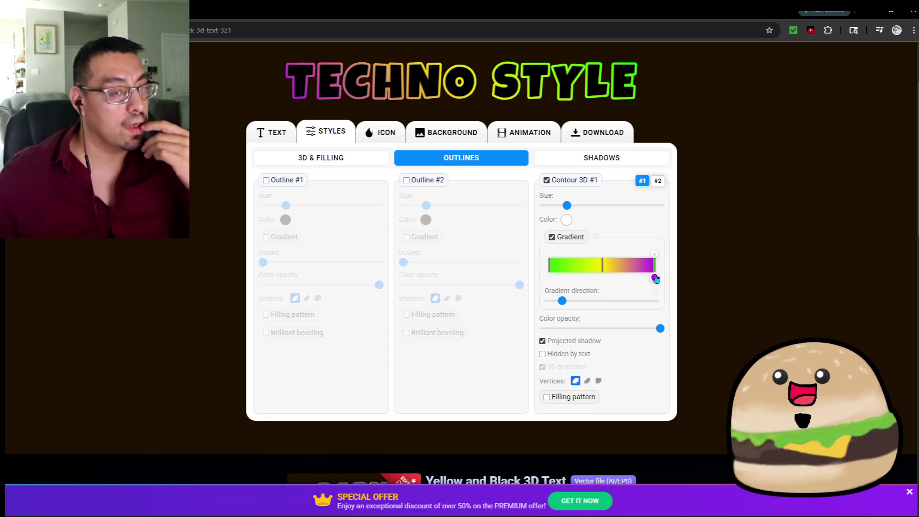
left_click(654, 277)
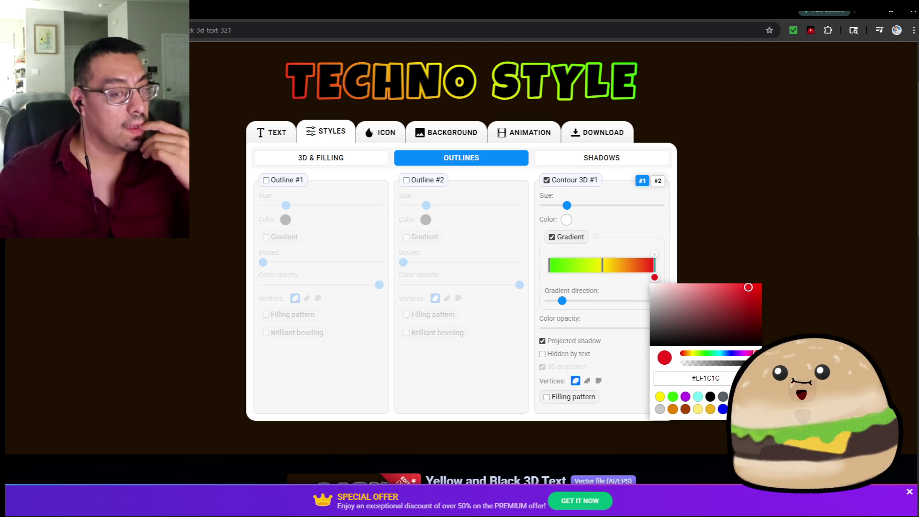
left_click_drag(757, 286, 776, 299)
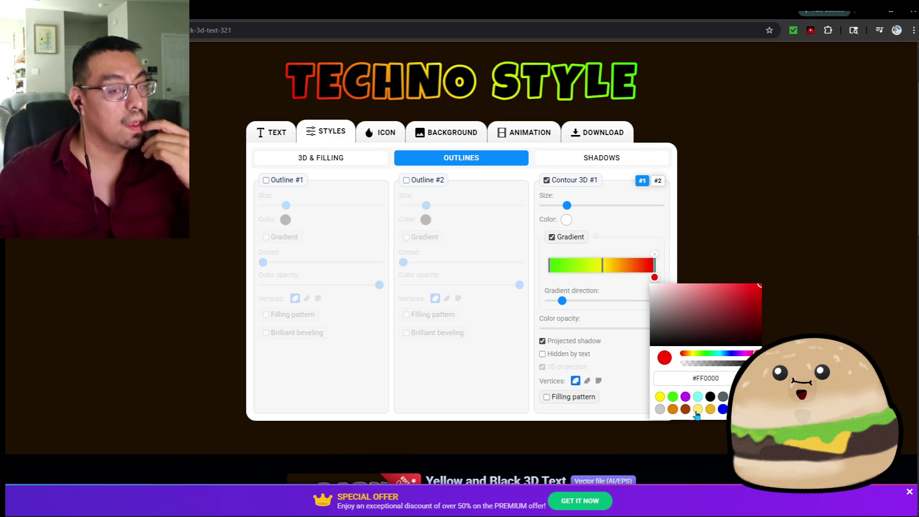
left_click(734, 162)
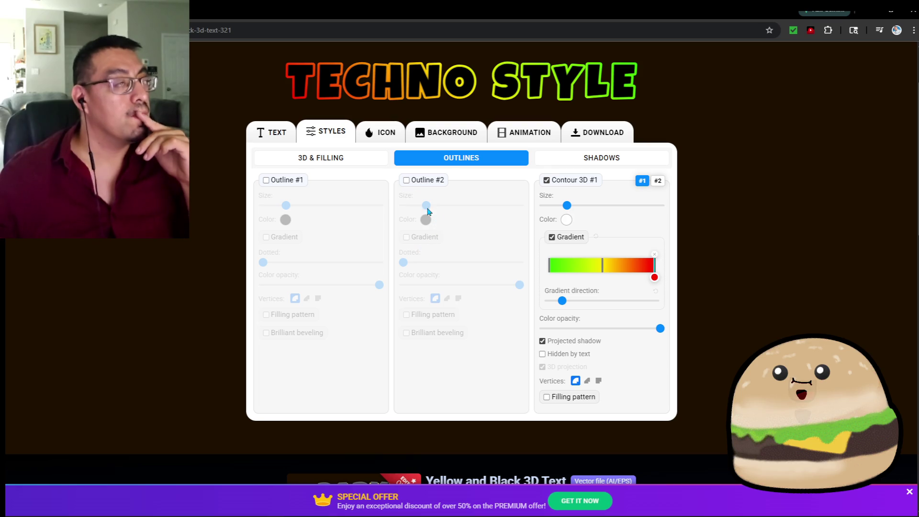
left_click(272, 132)
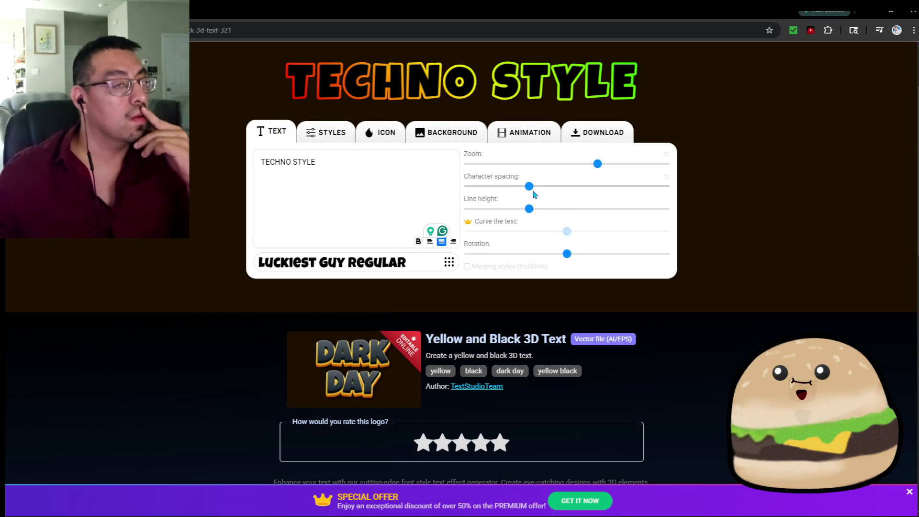
Step: After trying HUNTRIX REGULAR, set the title in LEMON MILK Pro UltraBold and switch off its outline
left_click(376, 261)
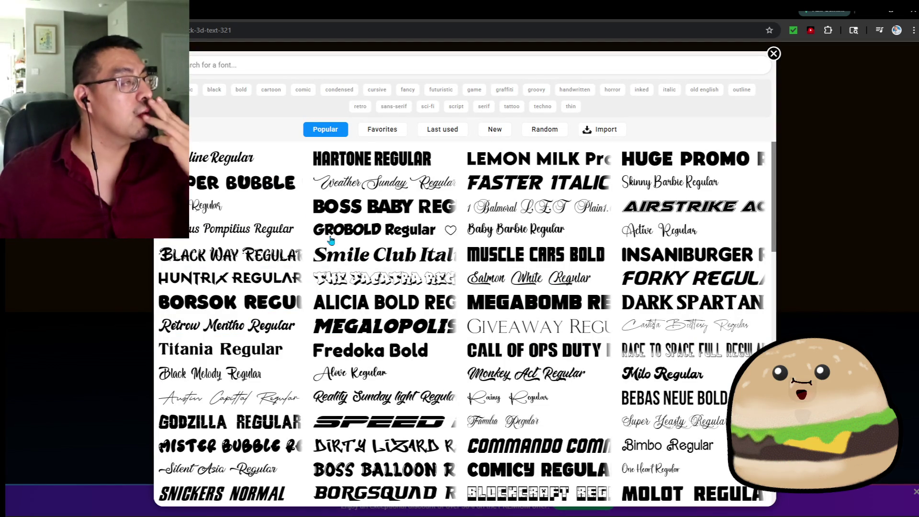
left_click(260, 283)
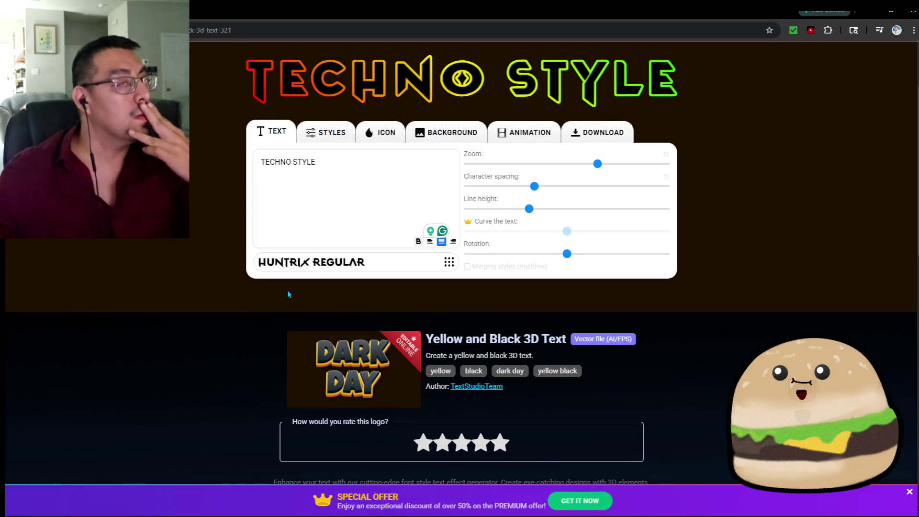
left_click(353, 268)
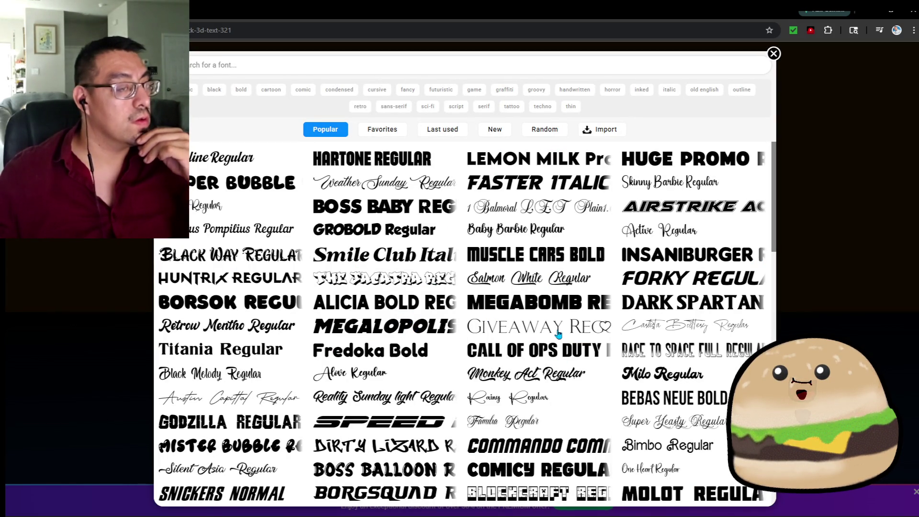
left_click(498, 168)
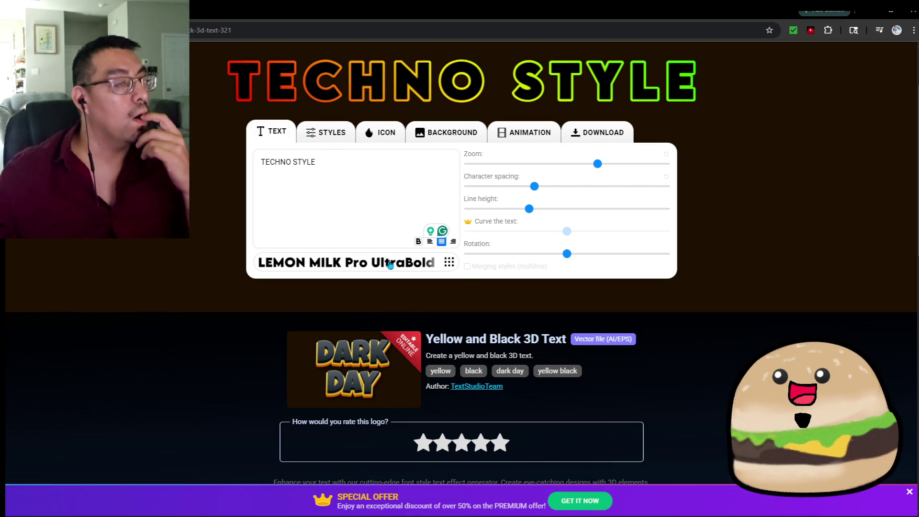
left_click(335, 136)
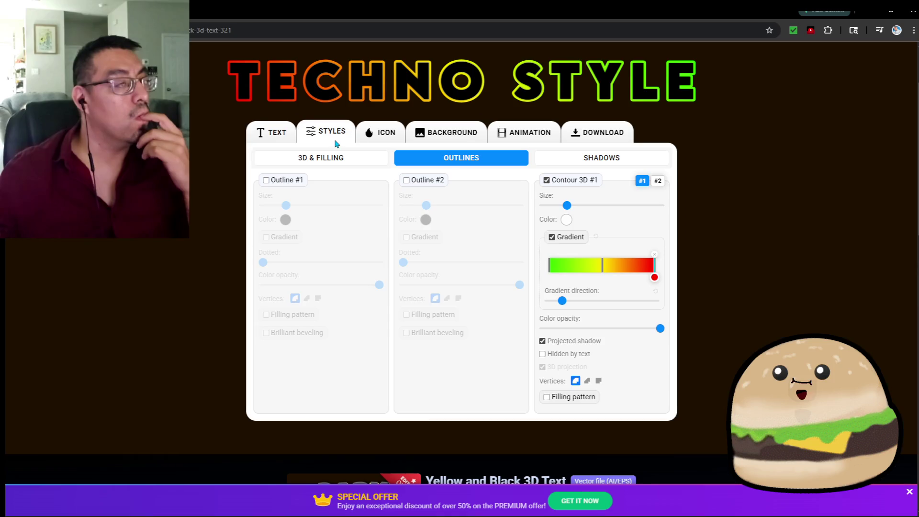
left_click(552, 237)
Step: Remove Contour 3D #1 and give the title a gradient fill
left_click(547, 181)
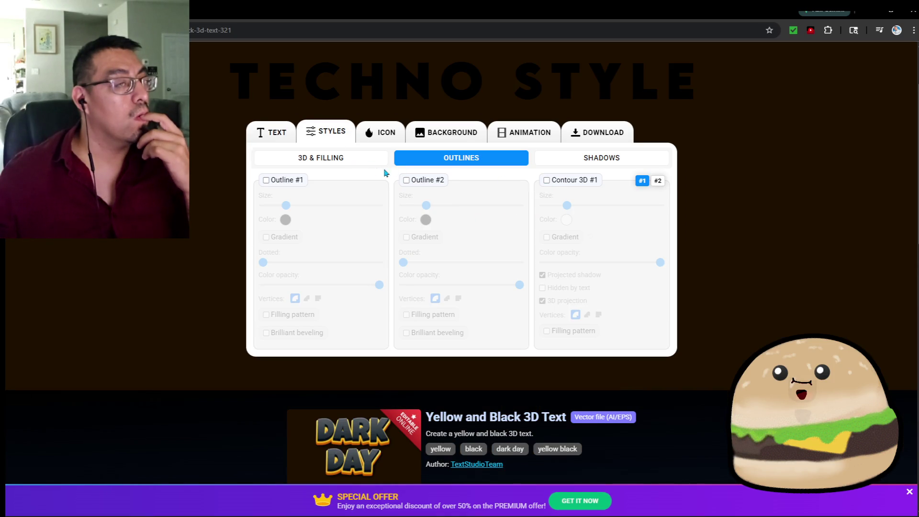
left_click(337, 163)
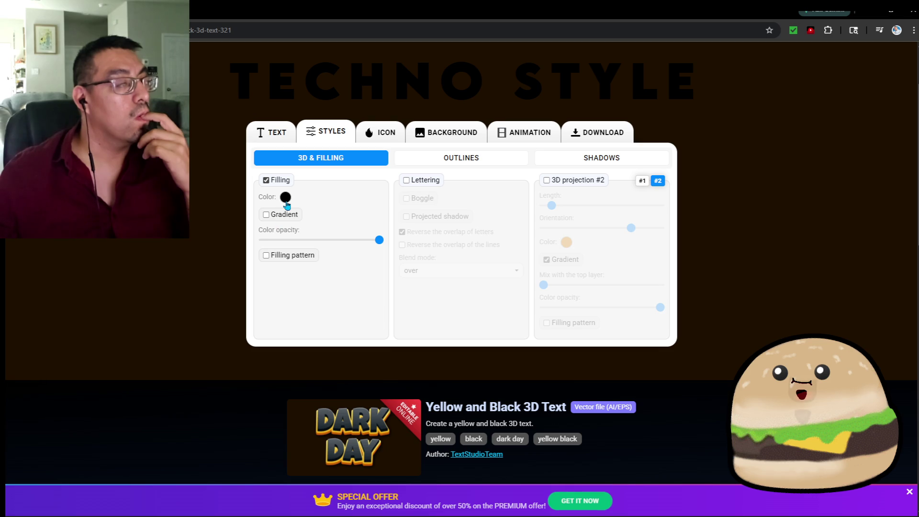
left_click(286, 197)
left_click(273, 215)
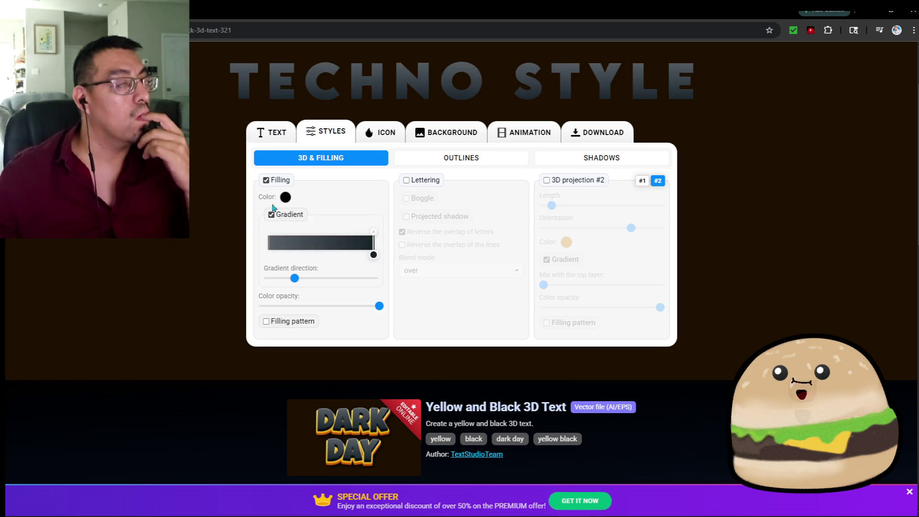
left_click(267, 180)
left_click(267, 180)
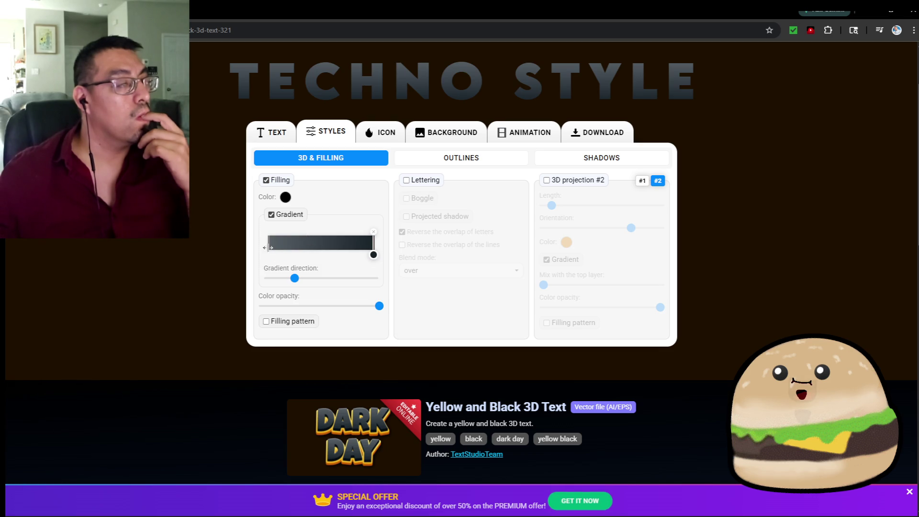
Step: Make the fill gradient's left stop bright green
left_click(266, 246)
left_click(269, 254)
left_click(324, 335)
mouse_move(287, 309)
left_mouse_down()
mouse_move(445, 305)
mouse_move(445, 248)
left_mouse_up()
Step: Add a middle gold #FFAE00 stop to the fill gradient
left_click(381, 316)
left_click_drag(269, 255, 312, 254)
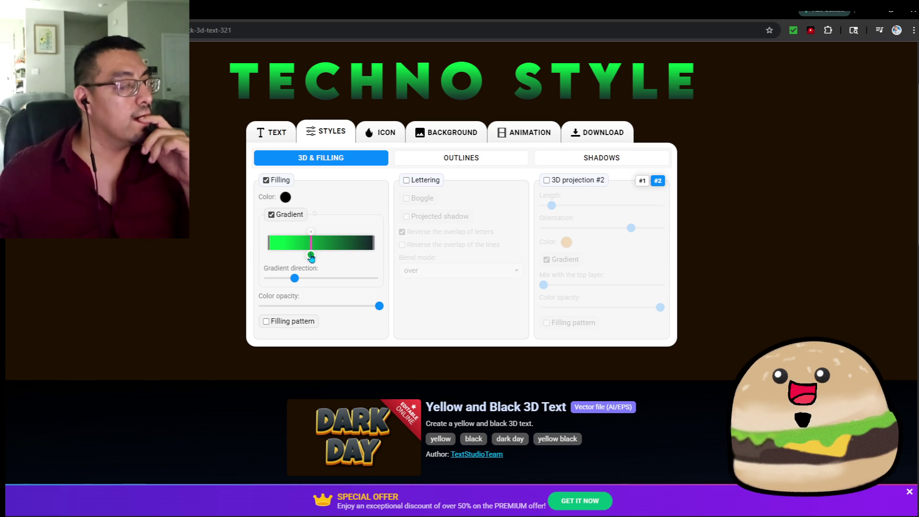
left_click(311, 255)
left_click_drag(350, 331, 344, 331)
left_click_drag(405, 283, 456, 236)
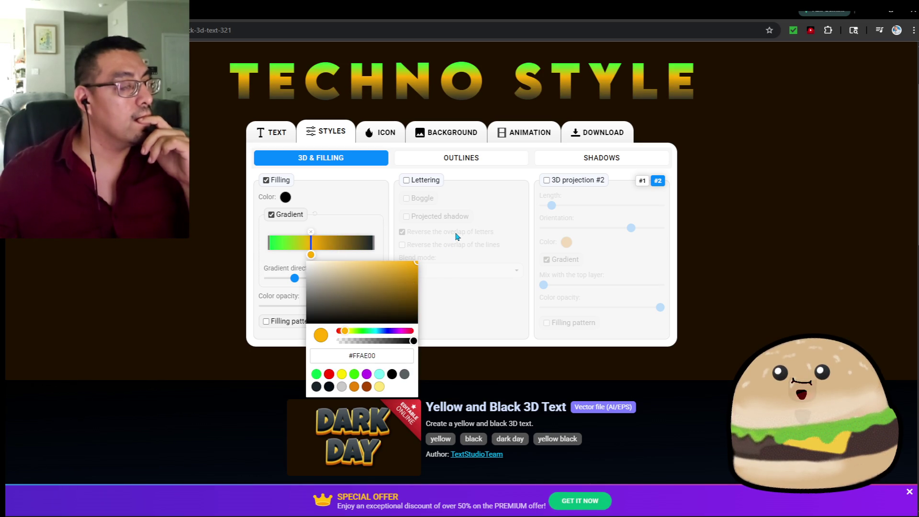
left_click(442, 280)
Step: Set the fill gradient's right-end stop to pure red #FF0000
left_click(373, 244)
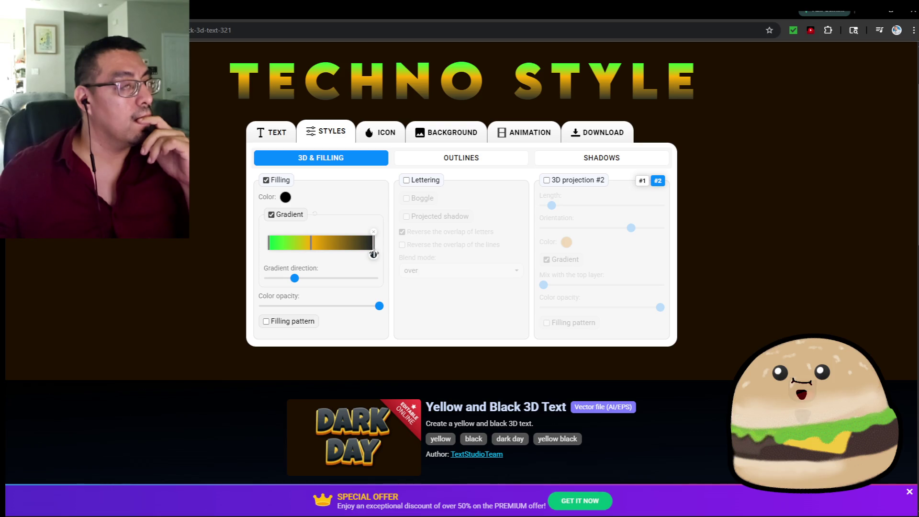
left_click(374, 254)
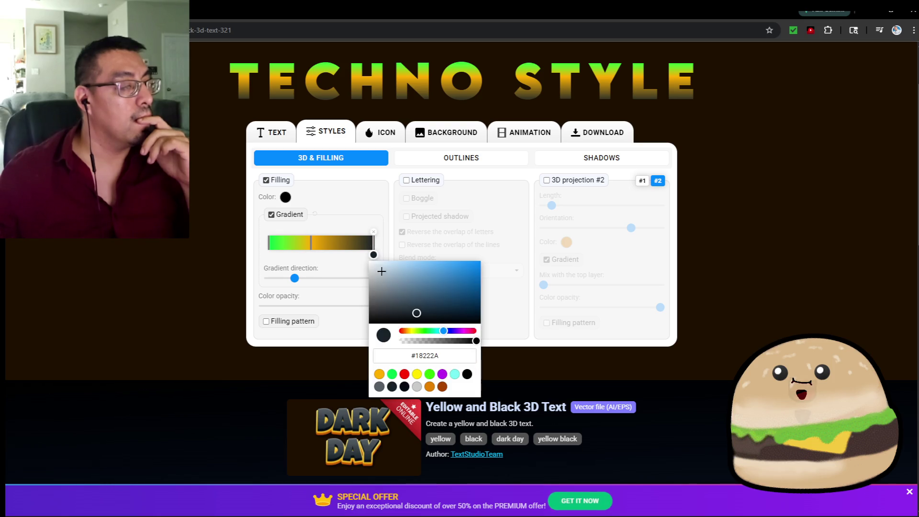
left_click_drag(462, 332, 476, 331)
left_click_drag(479, 263, 498, 254)
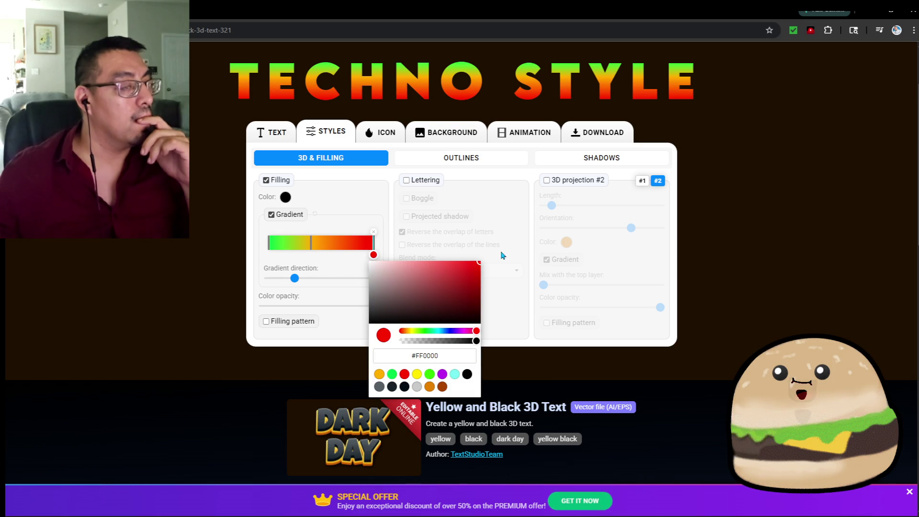
left_click(500, 312)
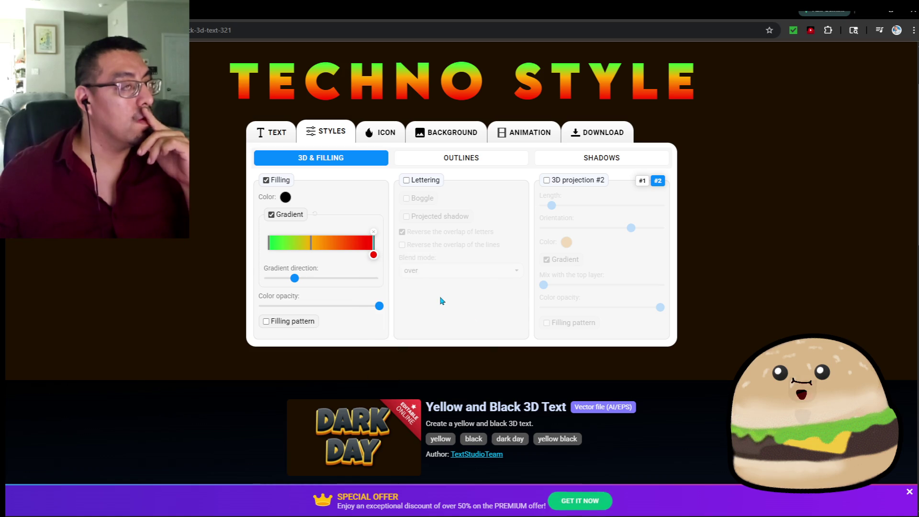
left_click(281, 141)
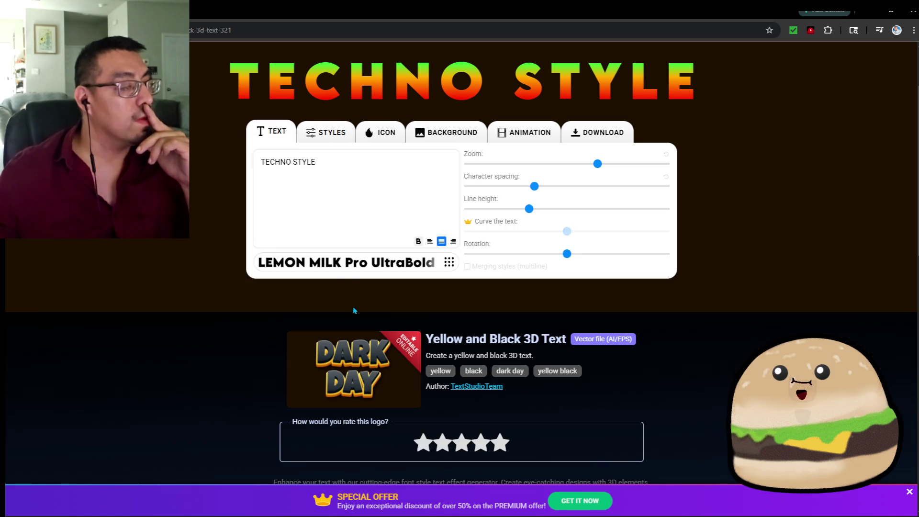
Step: Search fonts for 'modern', trying The Rich Regular, Vice Versa and Worldnet, and tighten letter spacing
left_click(335, 266)
left_click(366, 69)
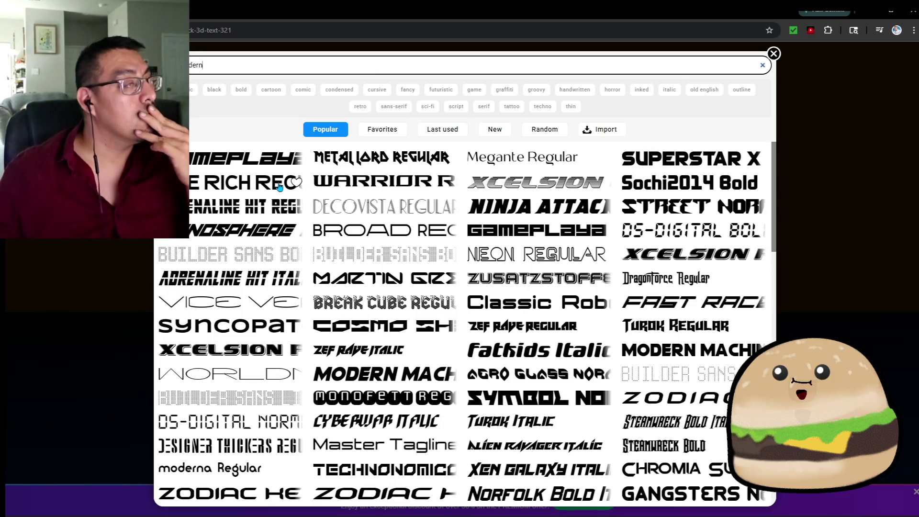
left_click(262, 188)
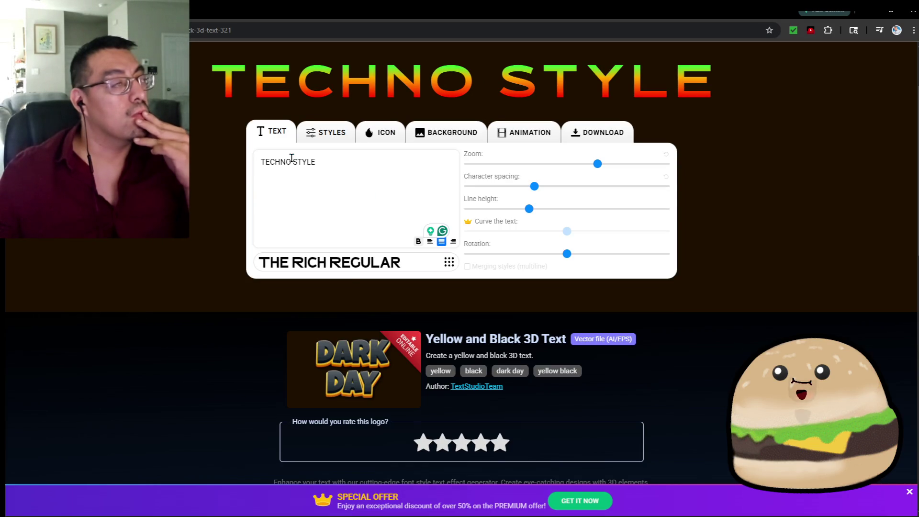
left_click(348, 272)
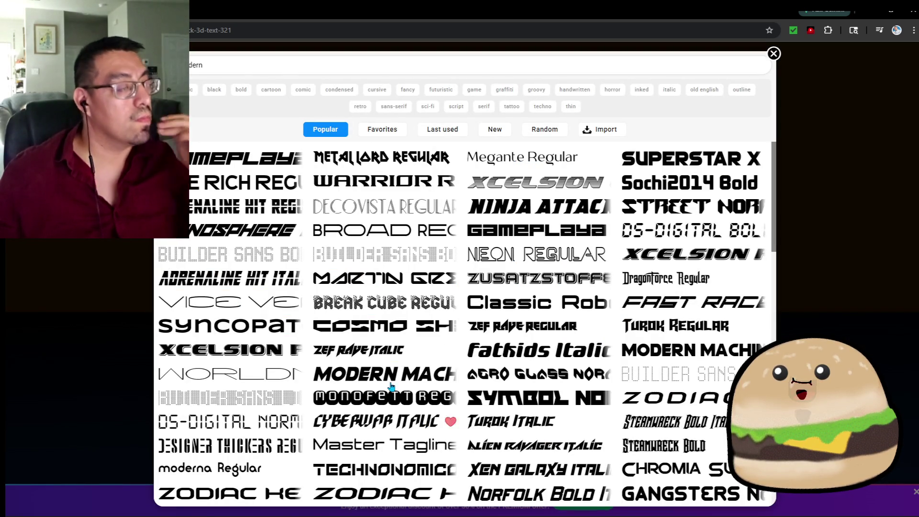
left_click(286, 303)
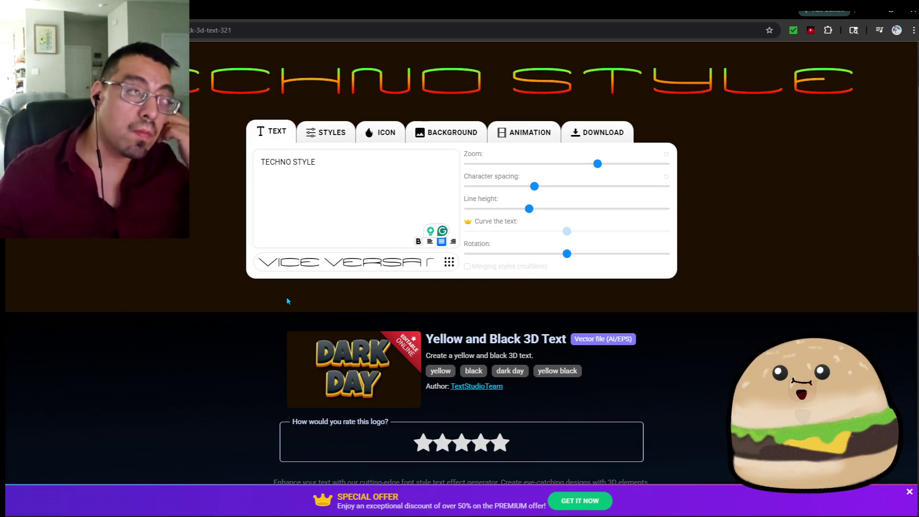
left_click(335, 274)
left_click(265, 381)
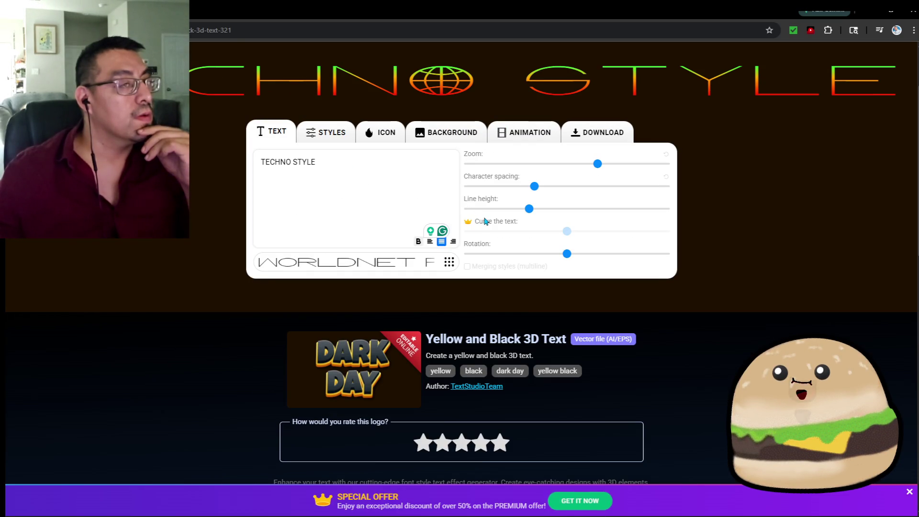
mouse_move(534, 190)
left_mouse_down()
mouse_move(523, 193)
mouse_move(538, 192)
left_mouse_up()
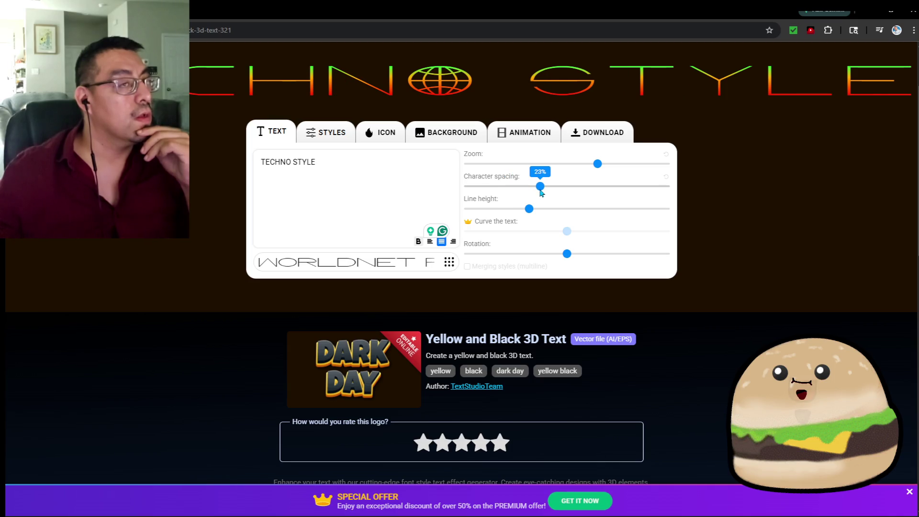
Step: Try the Syncopate Regular font on the TECHNO STYLE title
left_click(359, 264)
scroll(201, 447, "down", 5)
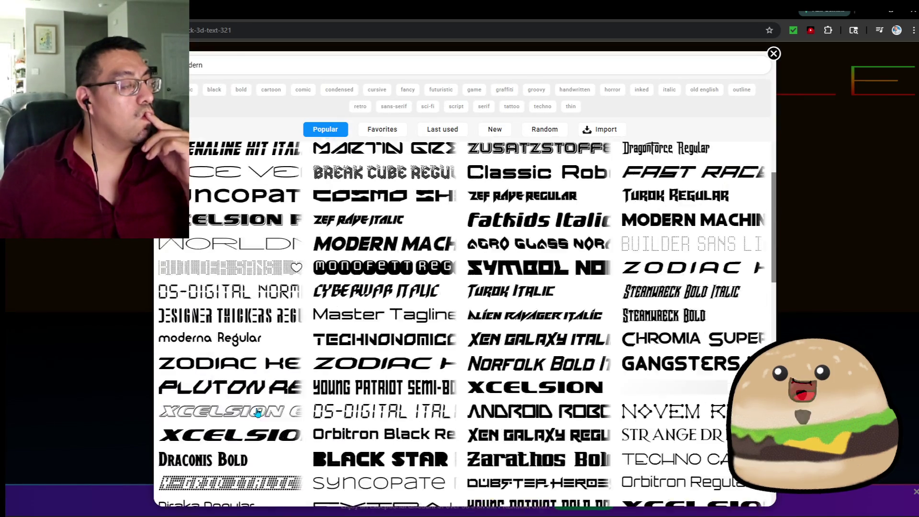
scroll(287, 416, "up", 5)
scroll(386, 389, "down", 3)
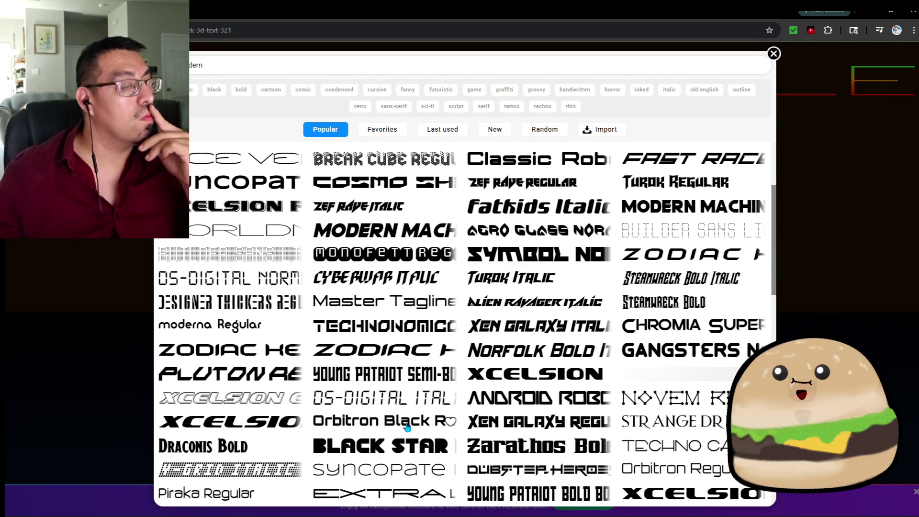
scroll(390, 386, "down", 2)
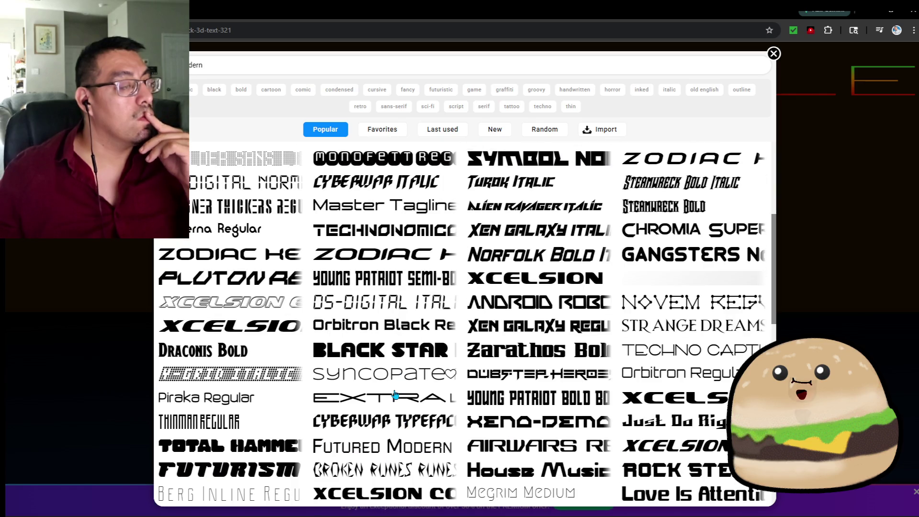
left_click(397, 376)
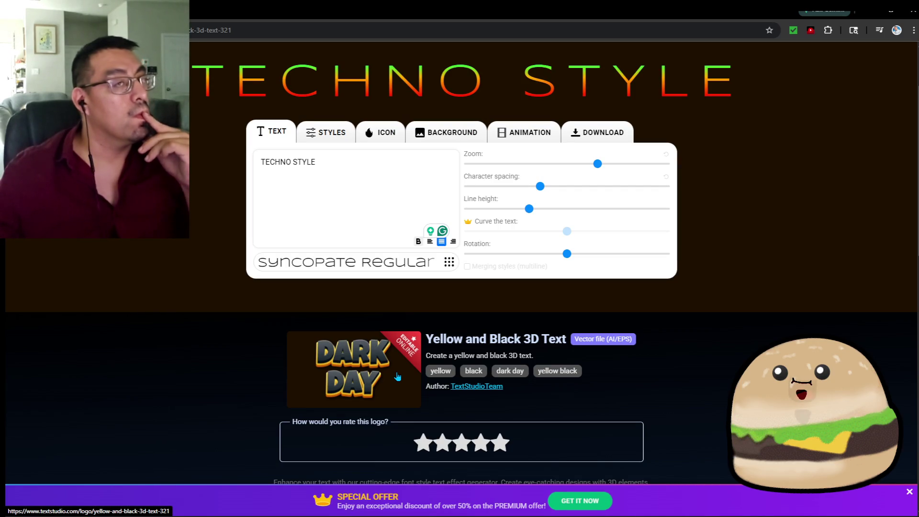
left_click(330, 137)
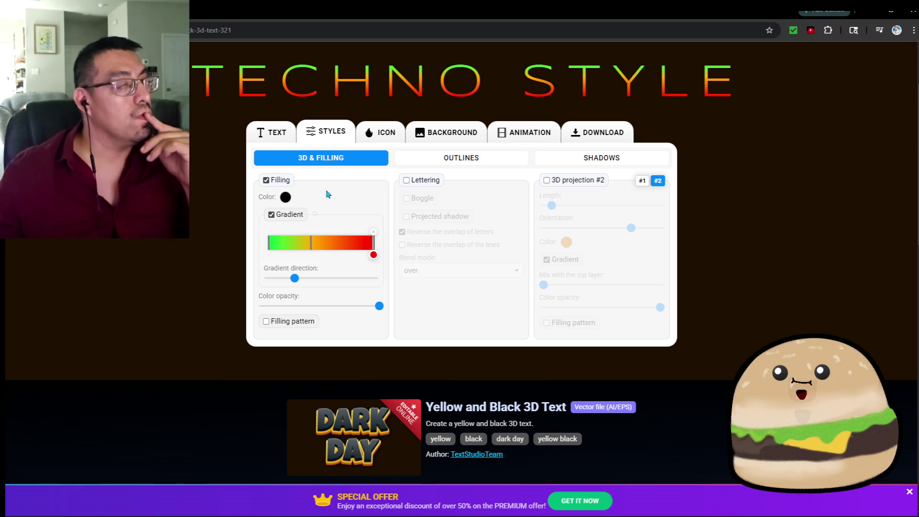
left_click(271, 137)
Step: Apply Techno Capture and filter the font list to the techno category
left_click(365, 267)
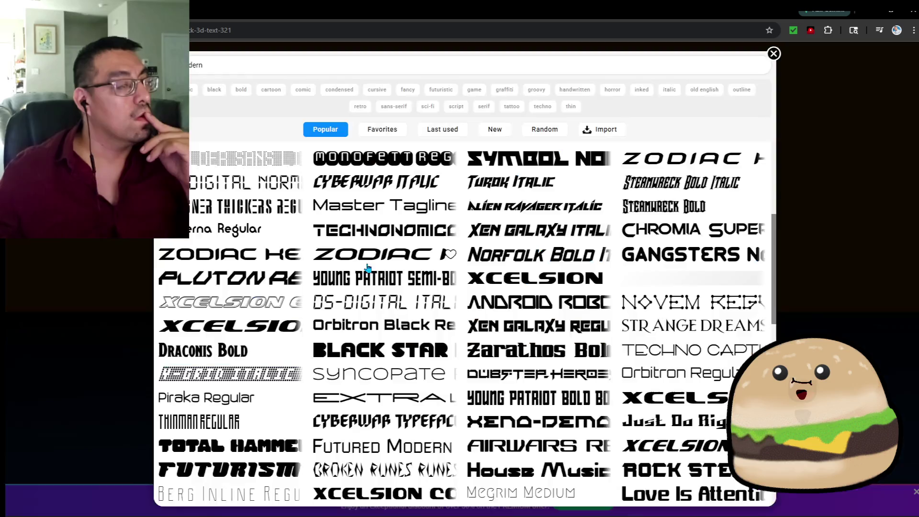
left_click(676, 350)
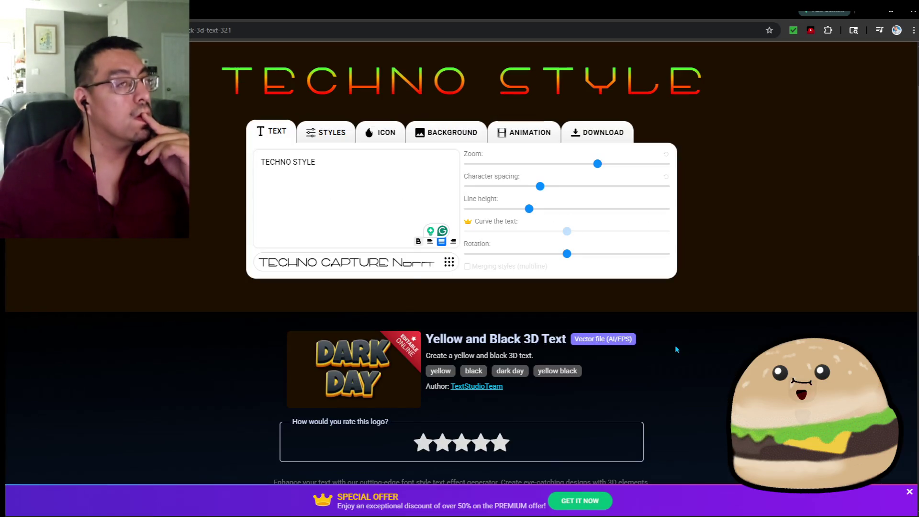
left_click(332, 262)
triple_click(244, 67)
key("BackSpace")
left_click(542, 106)
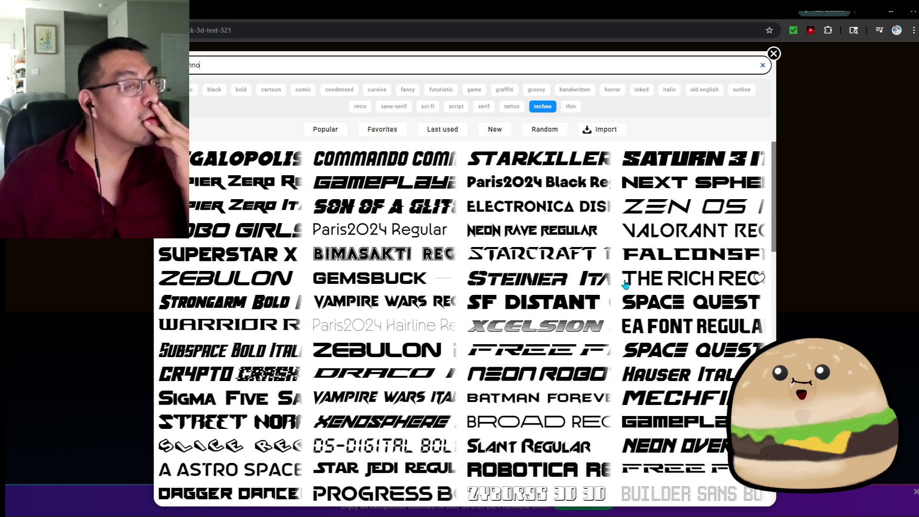
Step: After trying Paris2024 Hairline Regular, set the title in Zen OS Italic
left_click(374, 324)
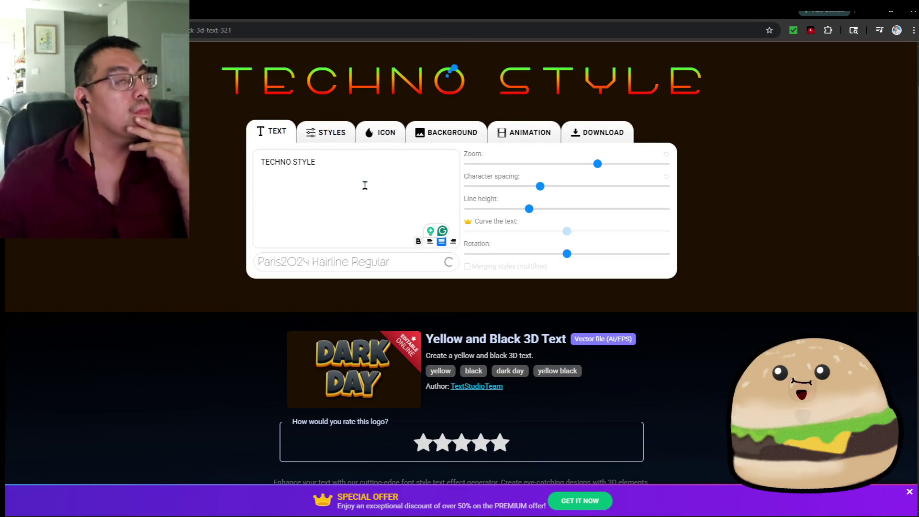
left_click(343, 266)
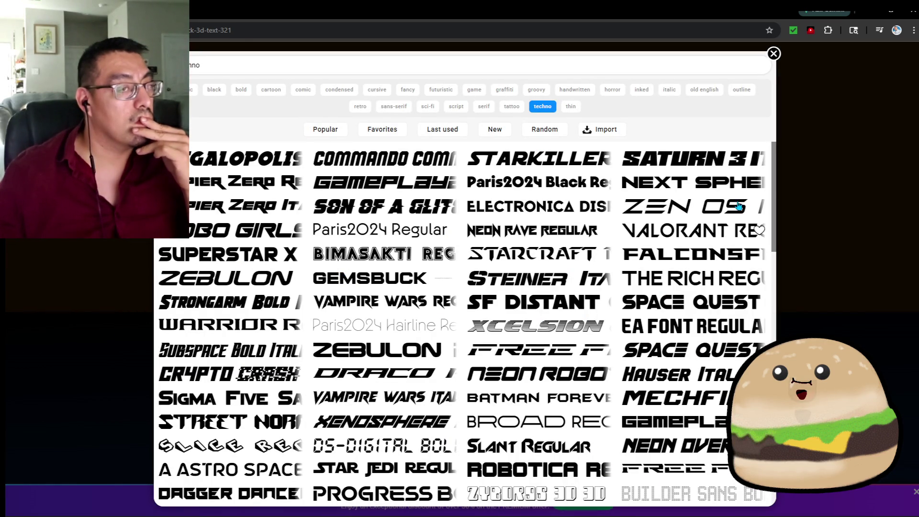
left_click(693, 207)
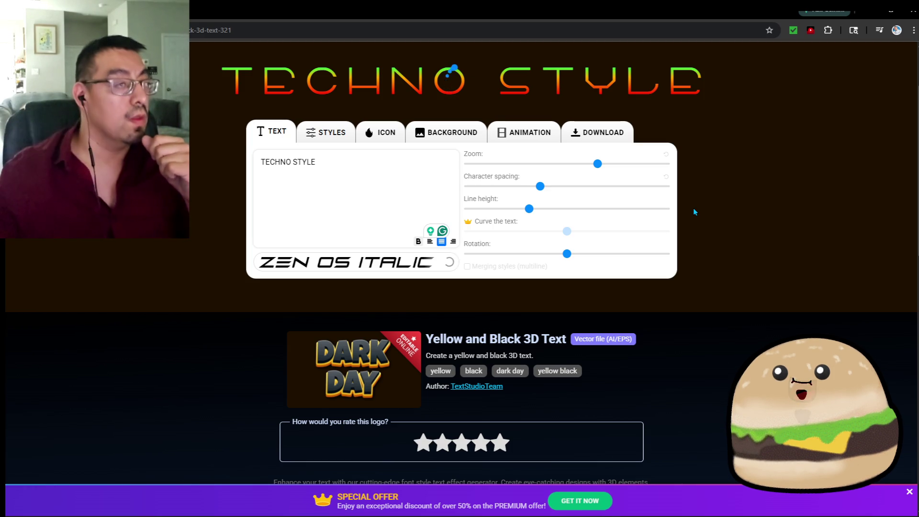
Step: Reverse the title gradient so it runs left-to-right from green to red
mouse_move(534, 13)
left_mouse_down()
mouse_move(814, 158)
mouse_move(914, 153)
mouse_move(410, 157)
left_mouse_up()
double_click(409, 157)
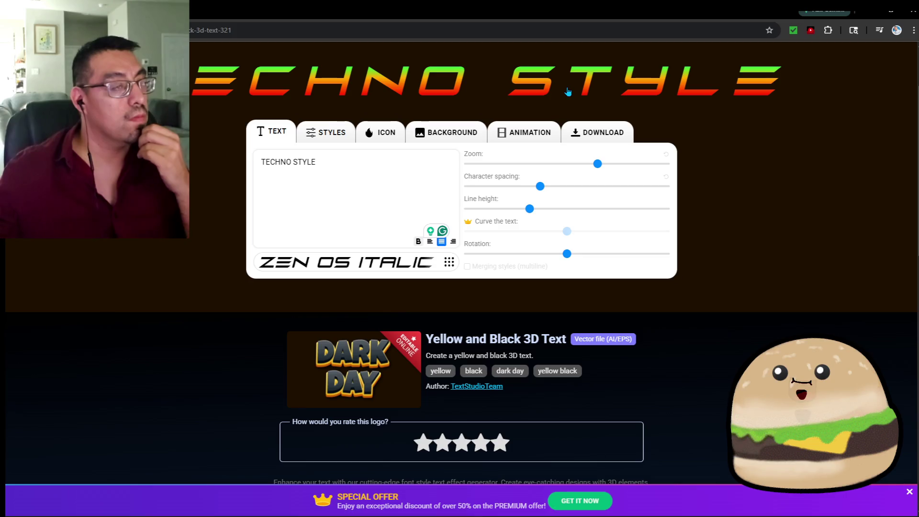
left_click(336, 137)
mouse_move(295, 284)
left_mouse_down()
mouse_move(262, 286)
mouse_move(332, 287)
mouse_move(298, 286)
left_mouse_up()
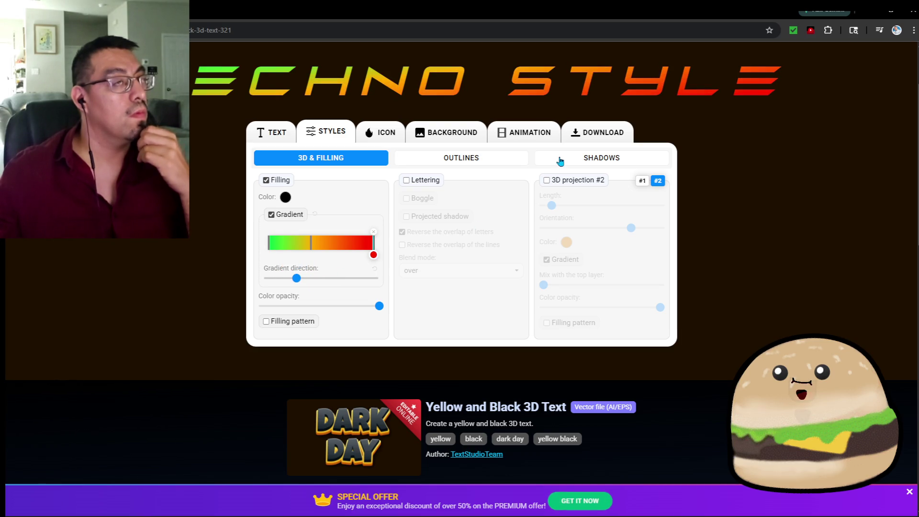
Step: Add an orange gradient stop nudged toward the middle, then bring up the techno font chooser
left_click(312, 247)
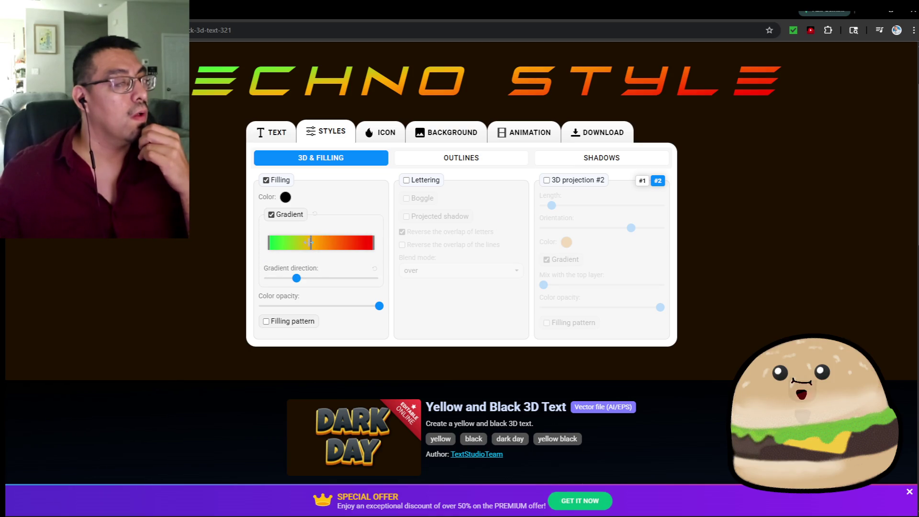
left_click_drag(311, 243, 332, 243)
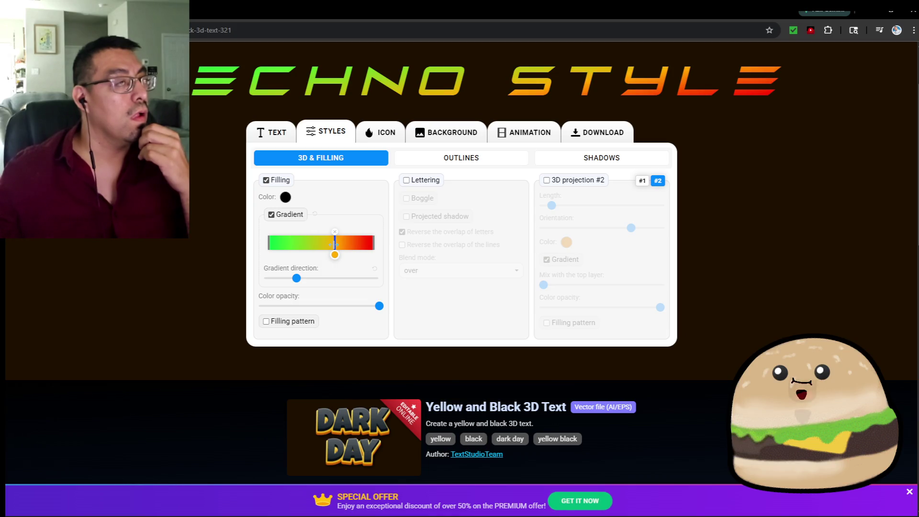
left_click(598, 132)
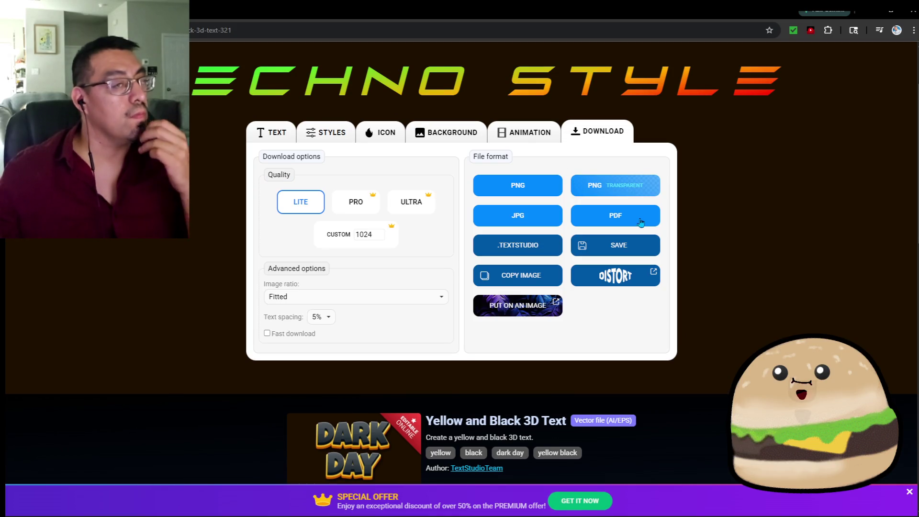
left_click(273, 134)
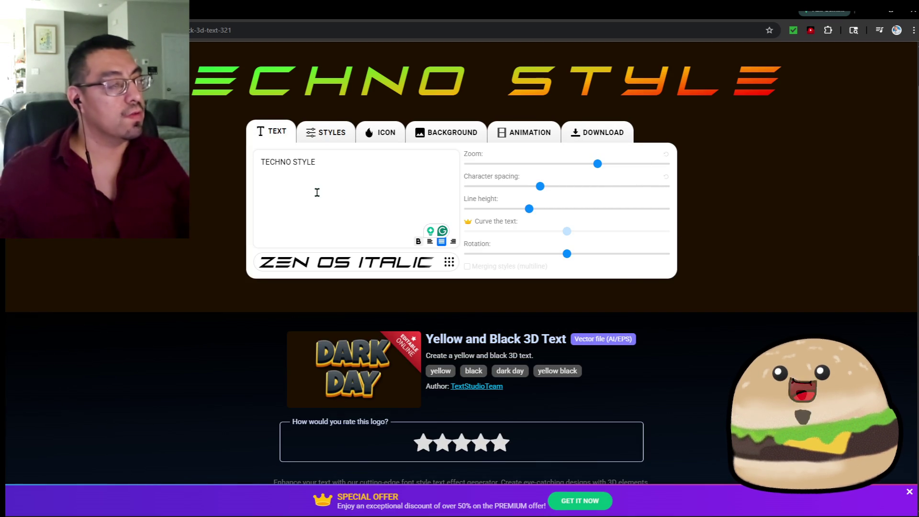
left_click(343, 259)
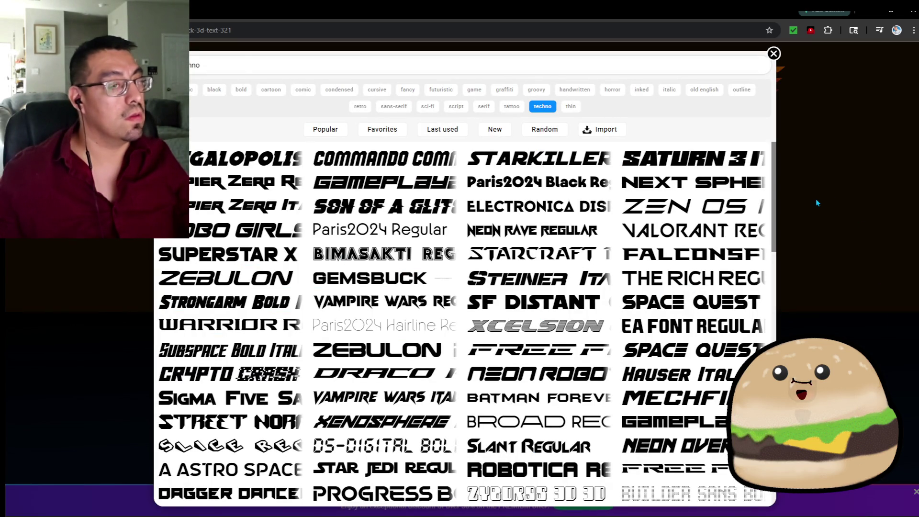
key("super")
type("snip")
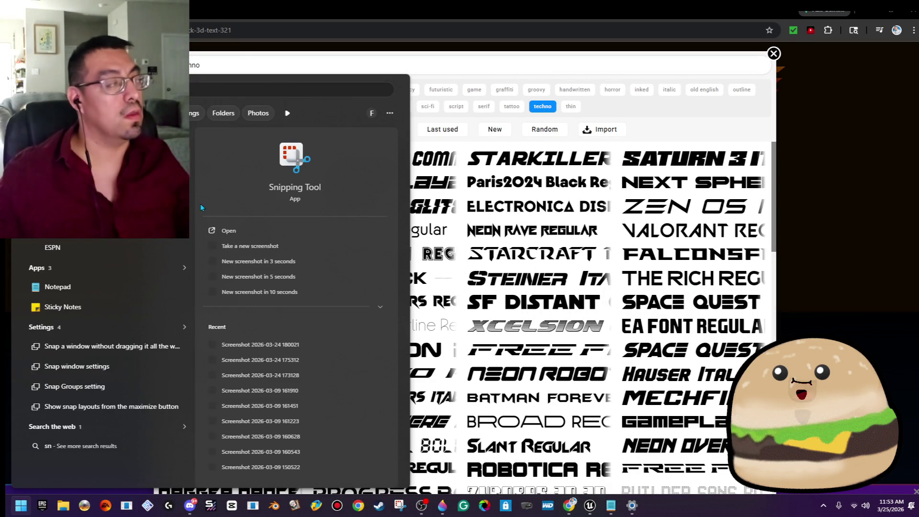
key("Return")
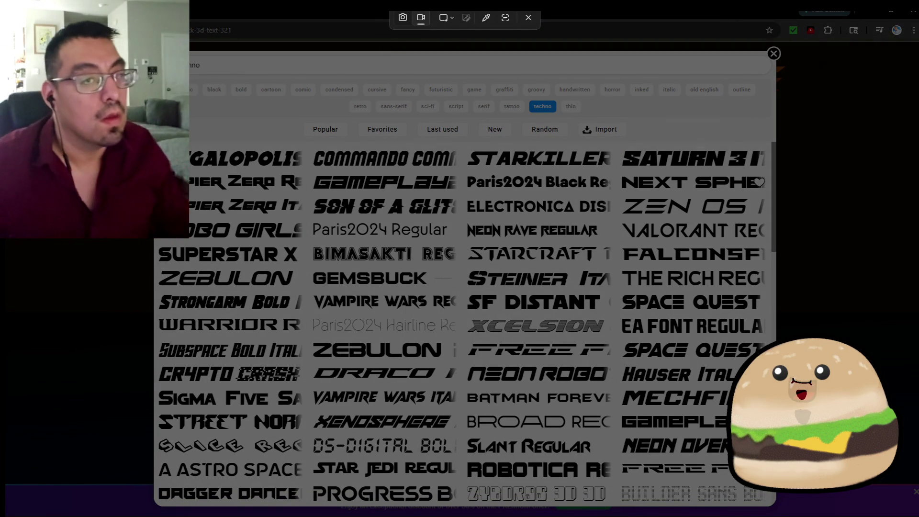
left_click(421, 18)
left_click_drag(820, 46, 469, 244)
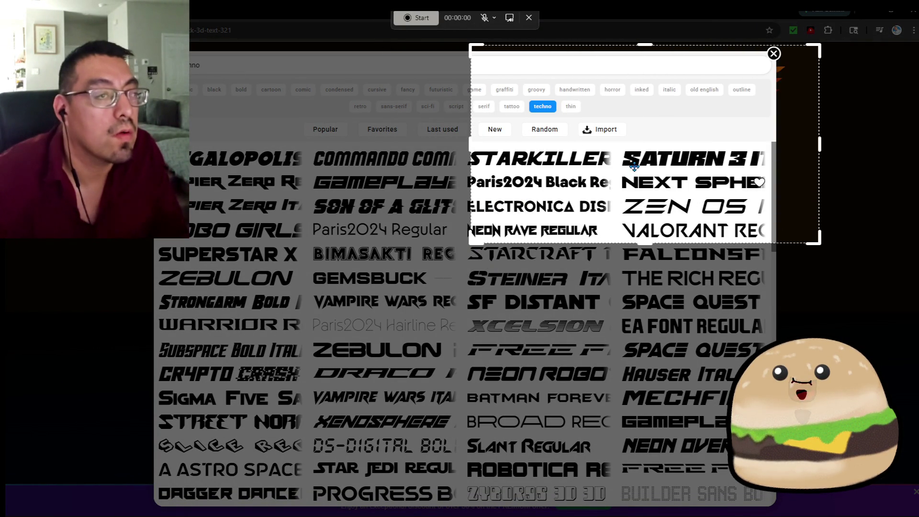
left_click_drag(643, 243, 646, 460)
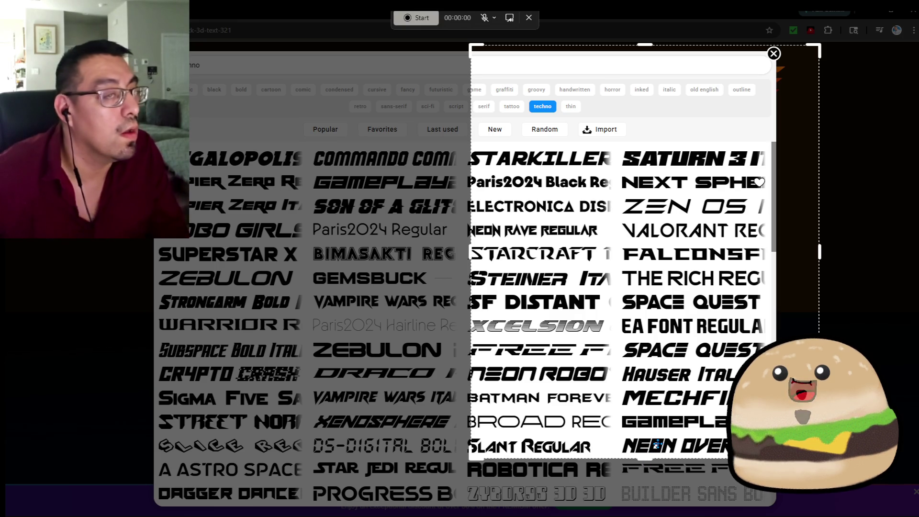
left_click(647, 464)
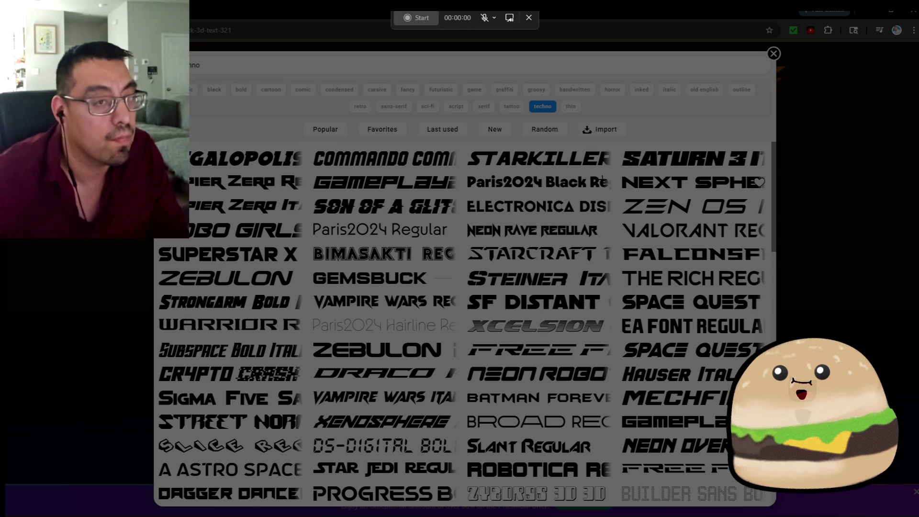
mouse_move(766, 218)
left_mouse_down()
mouse_move(491, 93)
mouse_move(194, 42)
mouse_move(509, 81)
mouse_move(146, 50)
left_mouse_up()
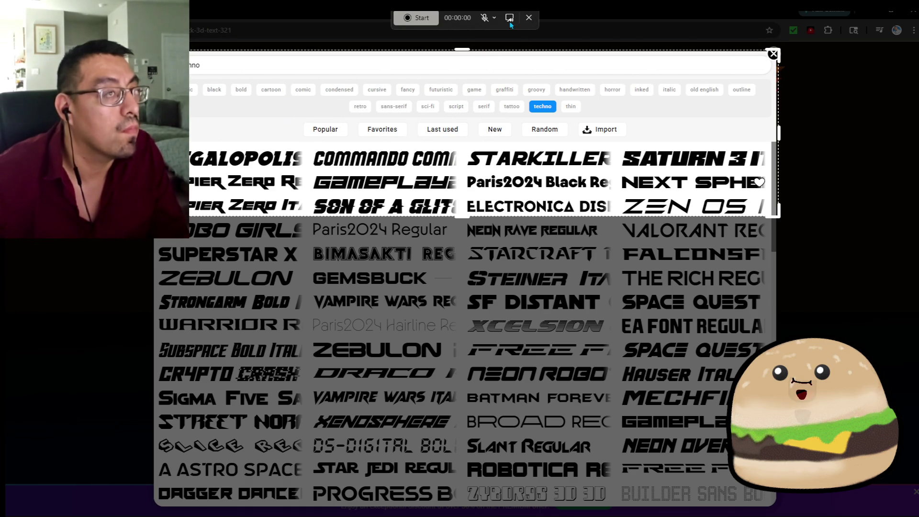
left_click(526, 18)
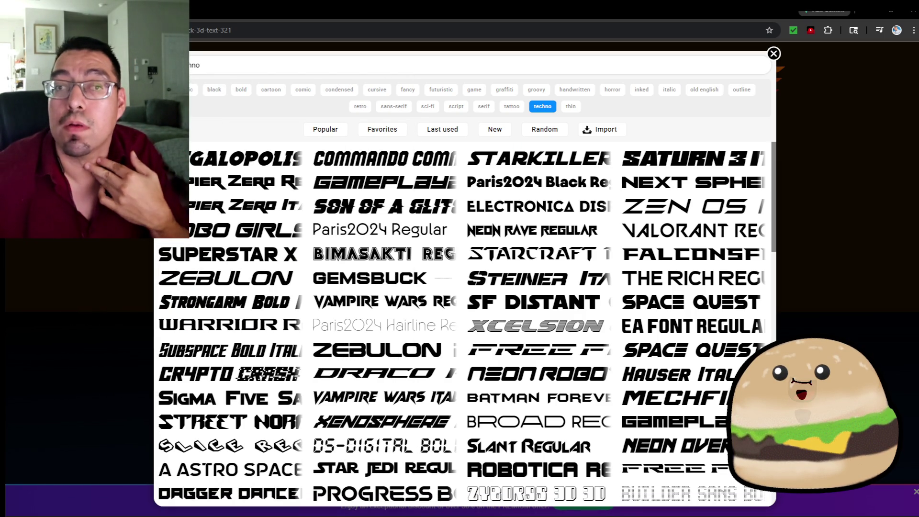
key("super+shift+r")
mouse_move(156, 54)
left_mouse_down()
mouse_move(462, 167)
mouse_move(781, 216)
left_mouse_up()
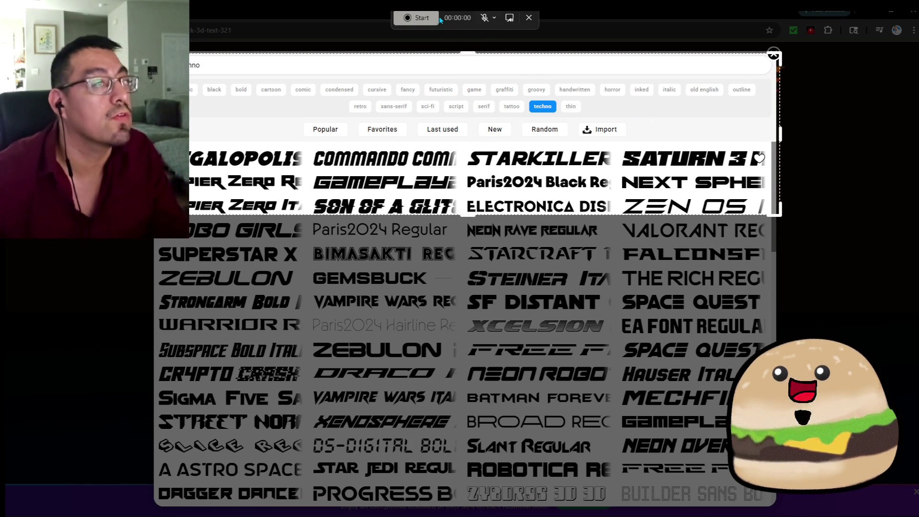
left_click(529, 18)
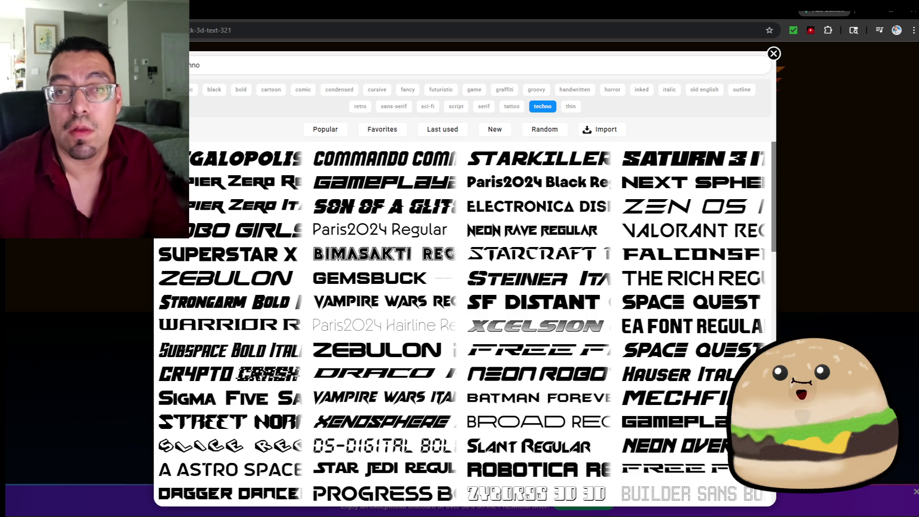
key("super+shift+s")
mouse_move(153, 47)
left_mouse_down()
mouse_move(776, 239)
mouse_move(789, 232)
left_mouse_up()
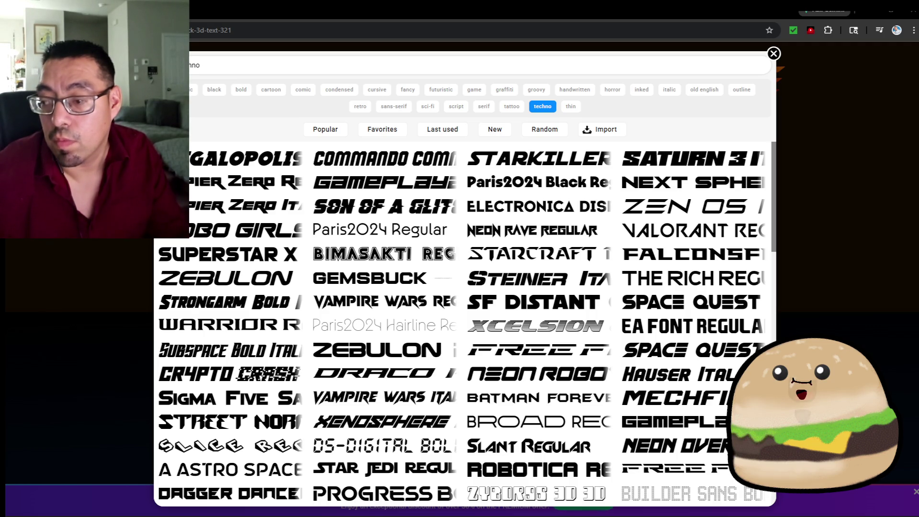
Step: Download the TECHNO STYLE text as a transparent PNG and copy the preview image
left_click(775, 53)
left_click(623, 131)
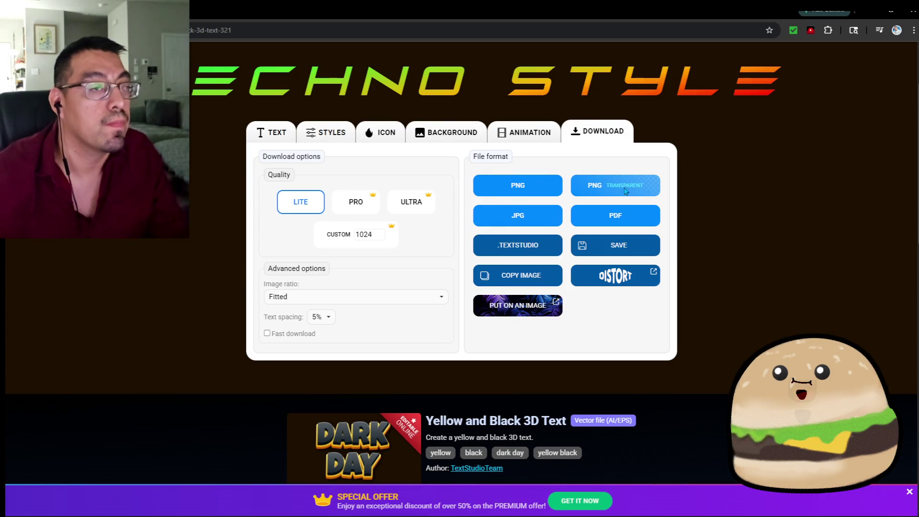
left_click(625, 192)
right_click(472, 242)
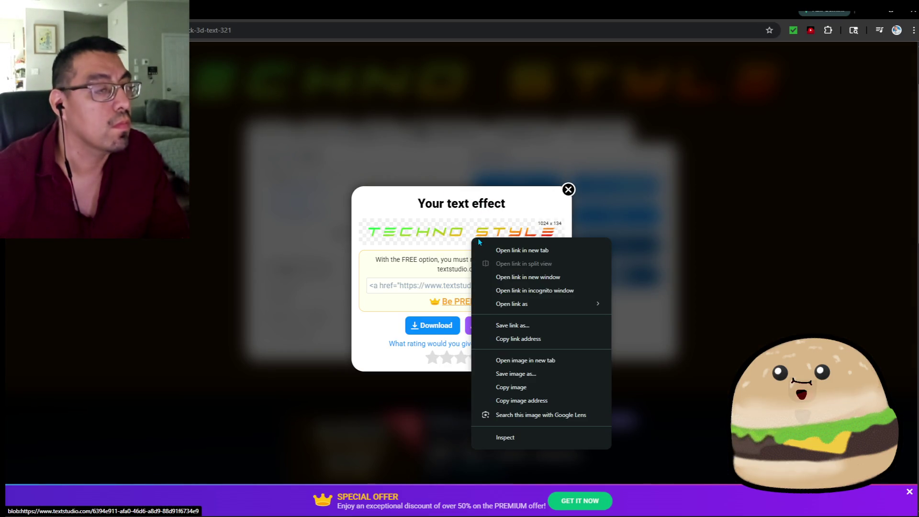
left_click(534, 387)
Step: Check the itch.io game edit page, then return to the Paint 3D cover
left_click(892, 9)
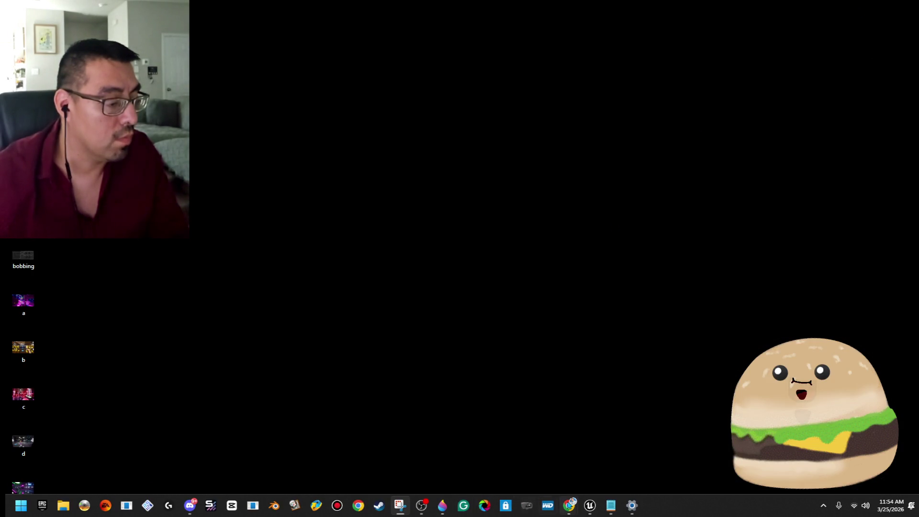
mouse_move(569, 506)
left_click(650, 469)
left_click(552, 457)
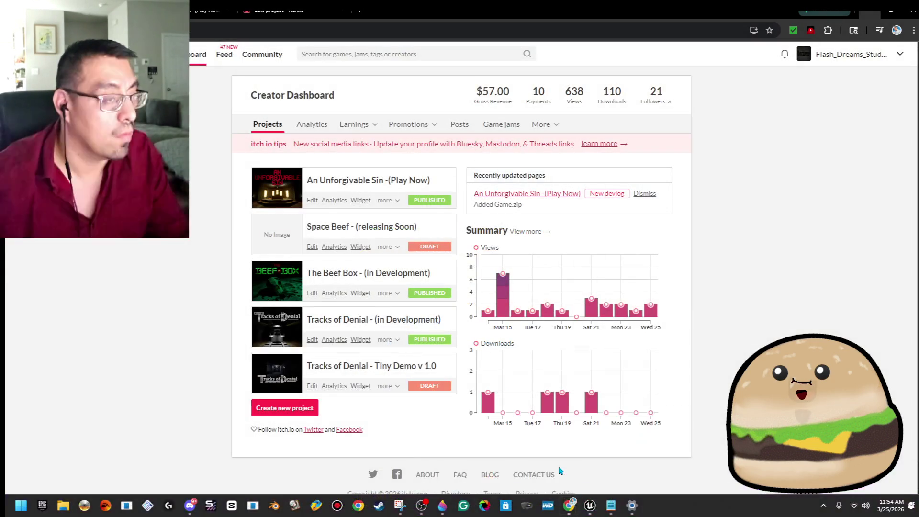
left_click(213, 10)
key("ctrl+Tab")
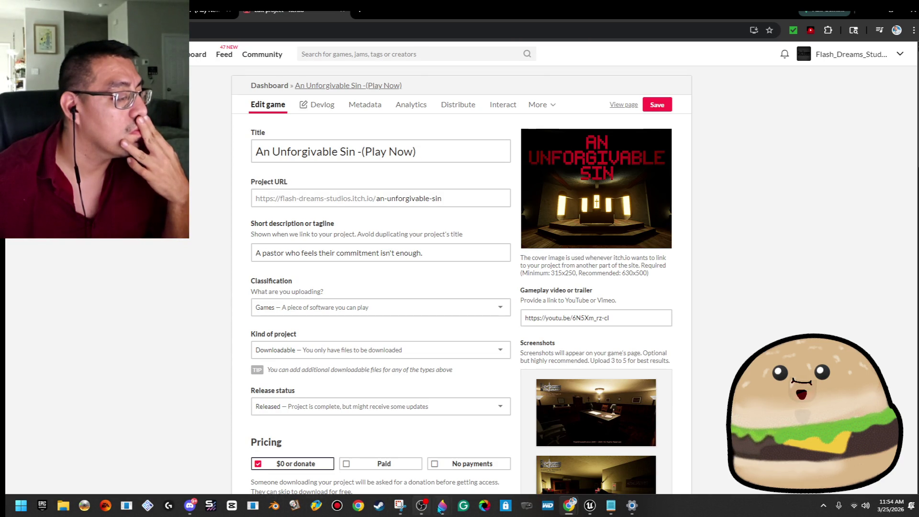
mouse_move(440, 509)
left_click(497, 471)
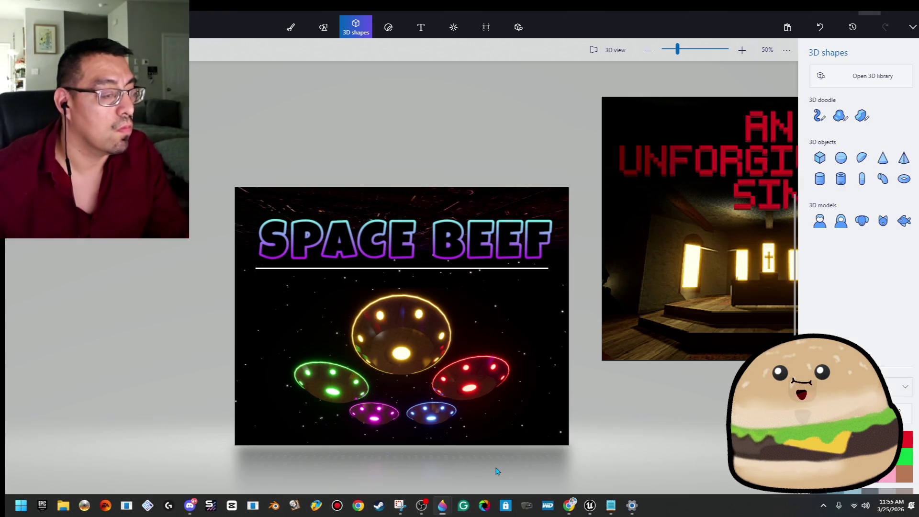
Step: Paste the TECHNO STYLE image and position it just under the SPACE BEEF line
key("ctrl+v")
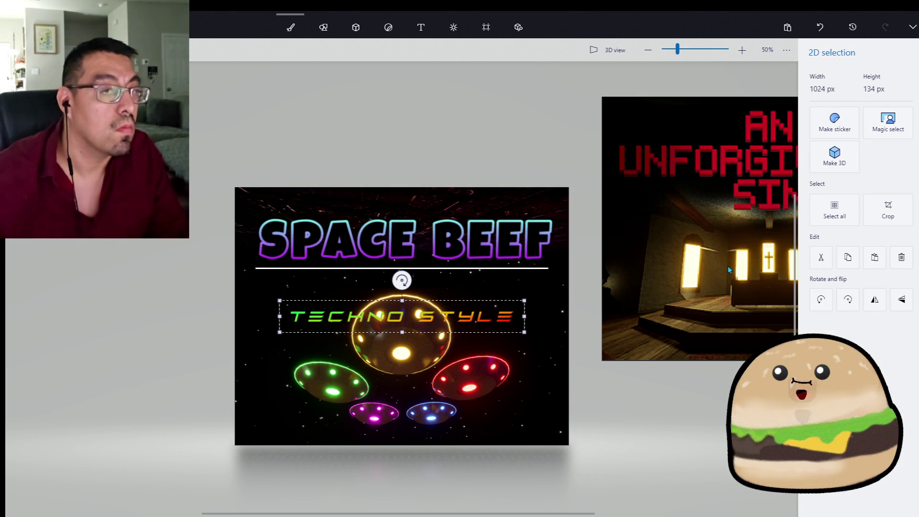
left_click(834, 157)
left_click_drag(482, 316, 482, 278)
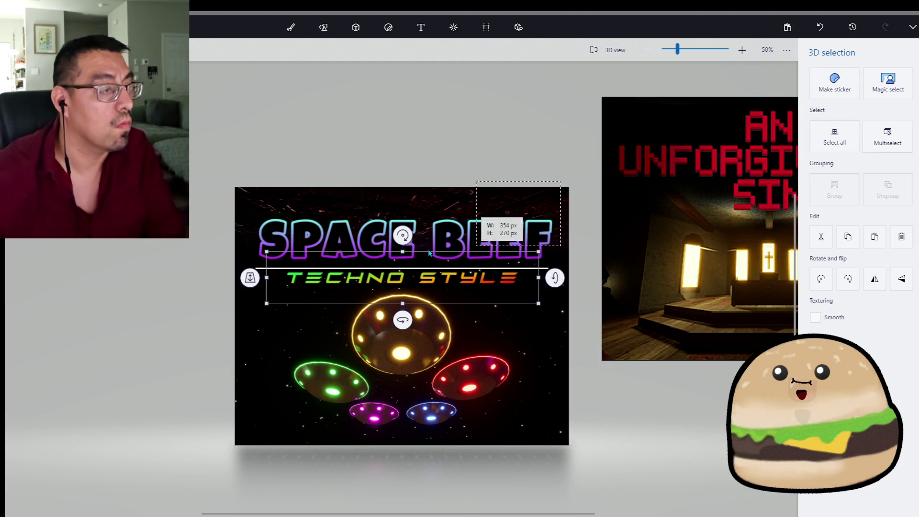
left_click(209, 277)
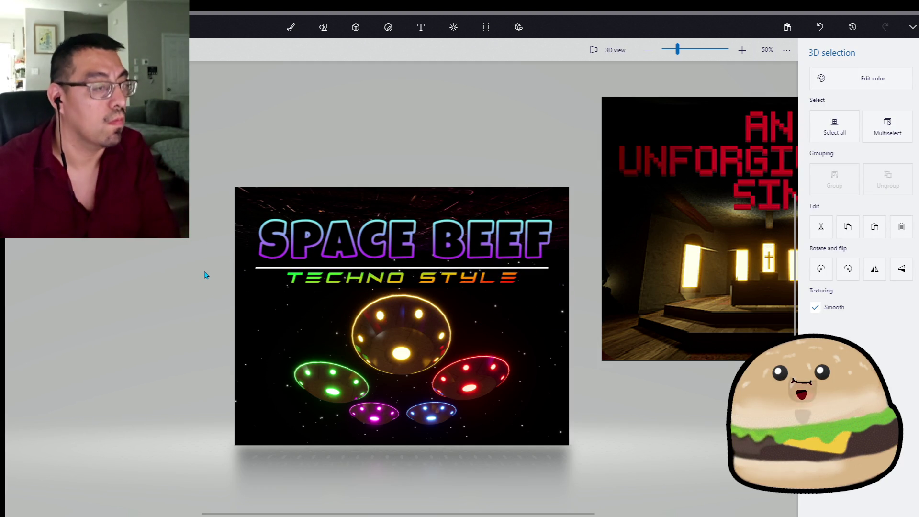
Step: Select the title pieces and whole cover composition, undoing a stray move, then deselect
left_click(212, 277)
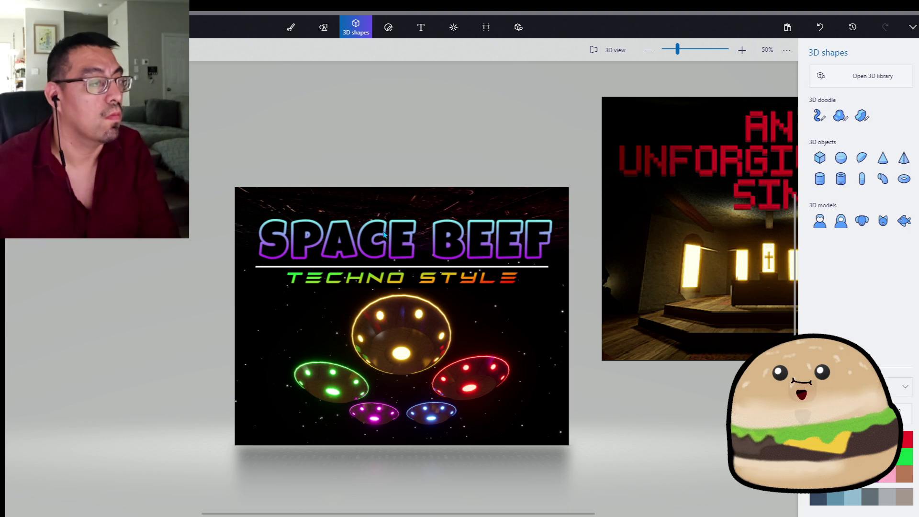
left_click_drag(565, 183, 139, 339)
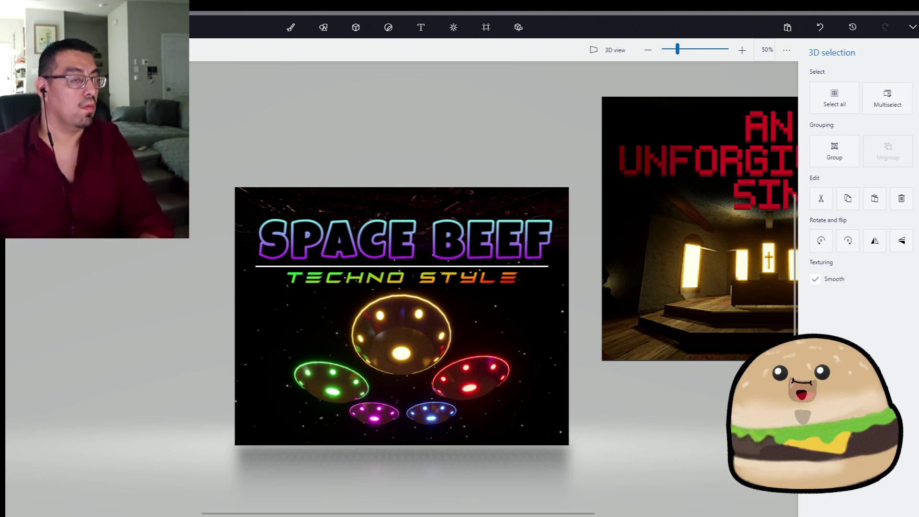
left_click(607, 380)
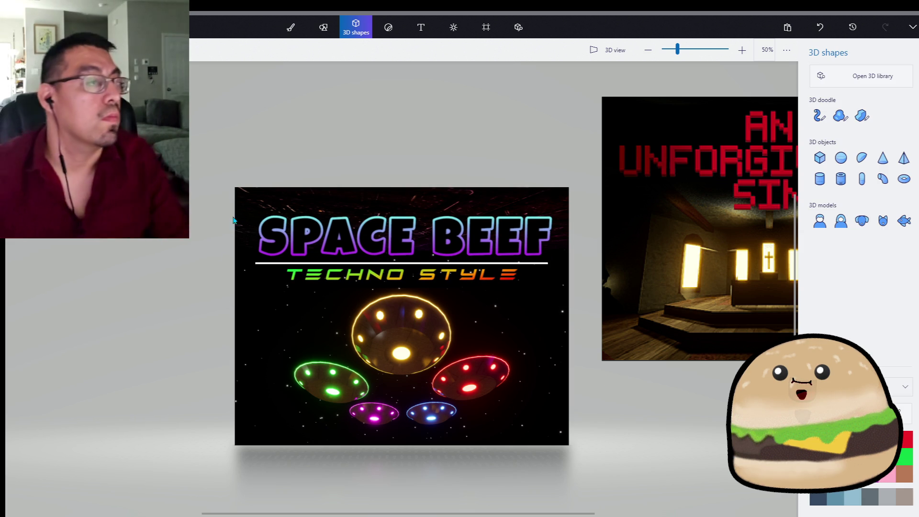
mouse_move(223, 252)
left_mouse_down()
mouse_move(628, 336)
mouse_move(498, 283)
mouse_move(267, 265)
left_mouse_up()
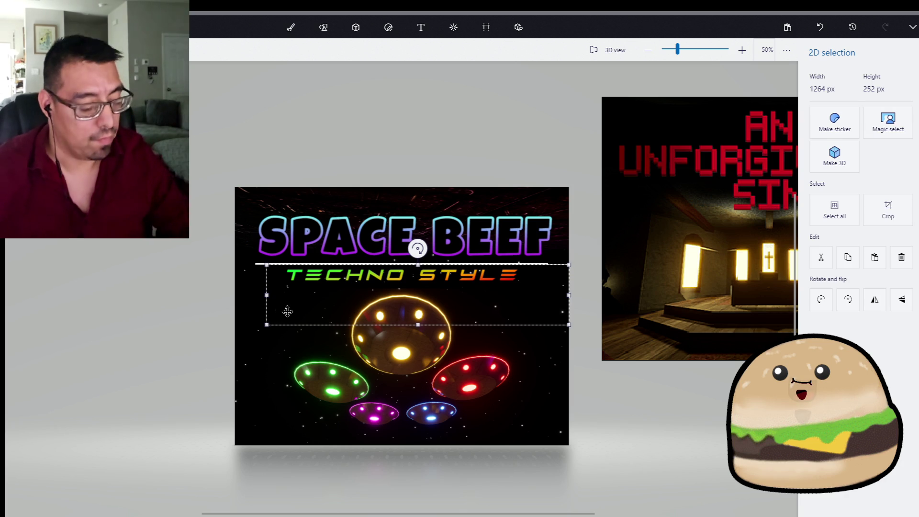
key("ctrl+z")
key("ctrl+z")
left_click_drag(196, 154, 606, 323)
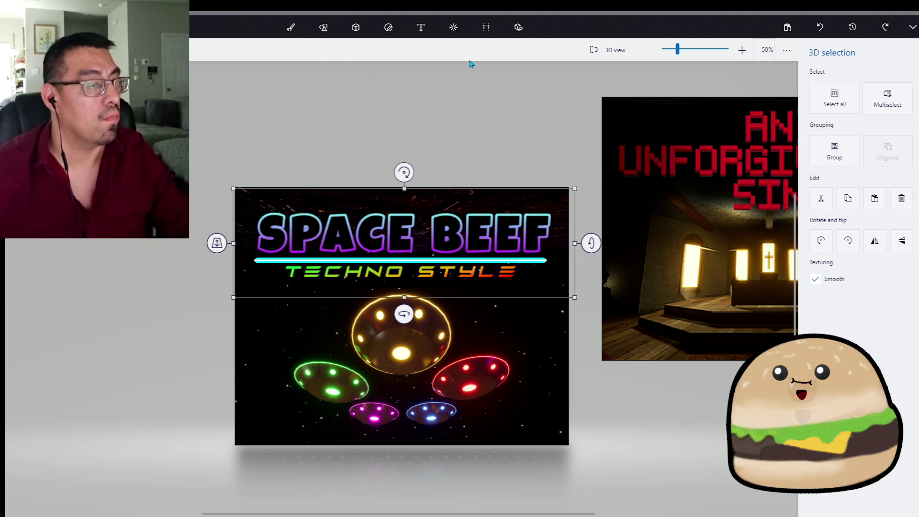
left_click(436, 119)
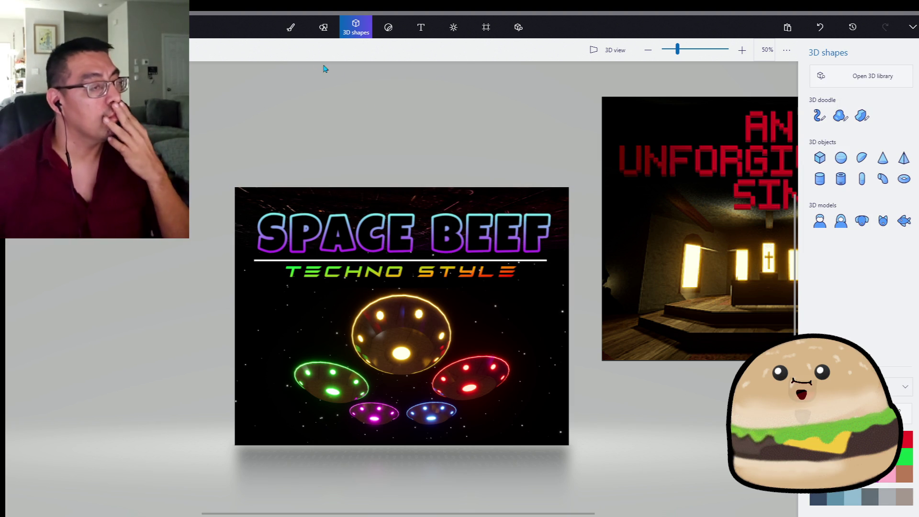
left_click_drag(206, 139, 592, 303)
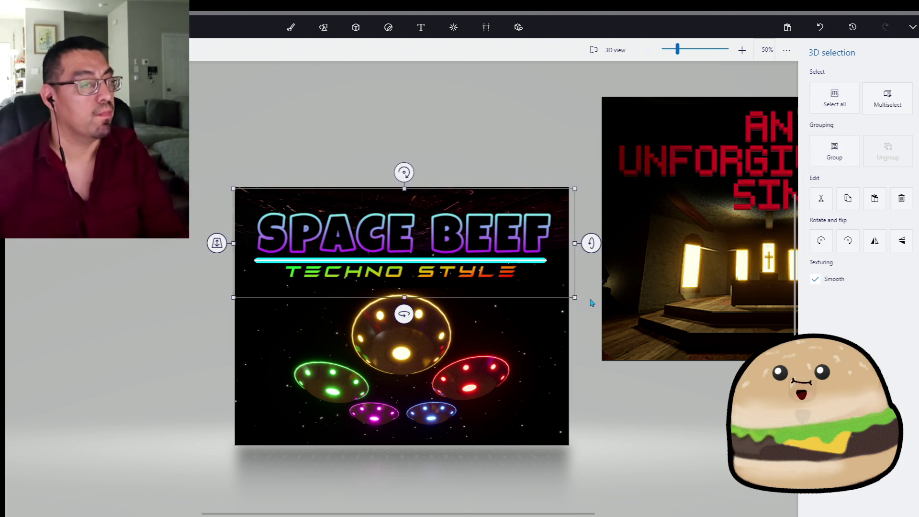
left_click(552, 146)
Step: Save a copy of the artwork as a Paint 3D project named 'space bee'
left_click(20, 26)
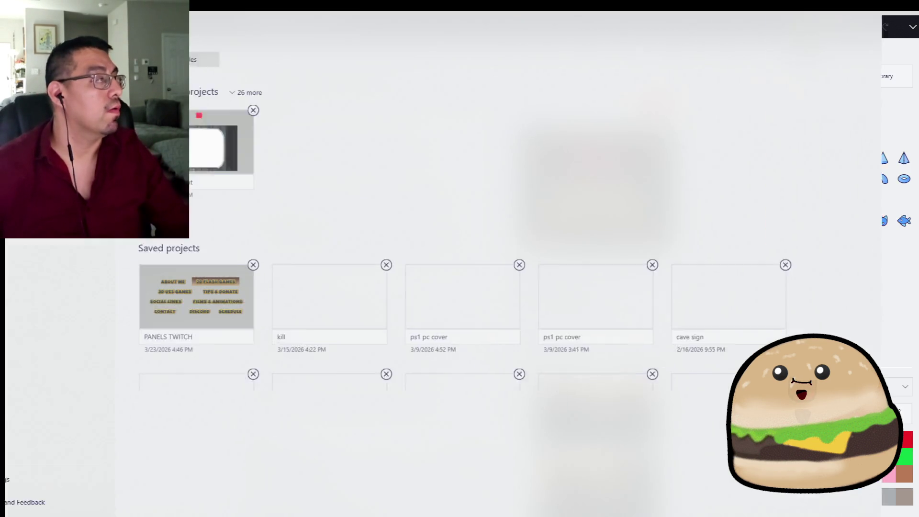
left_click(48, 163)
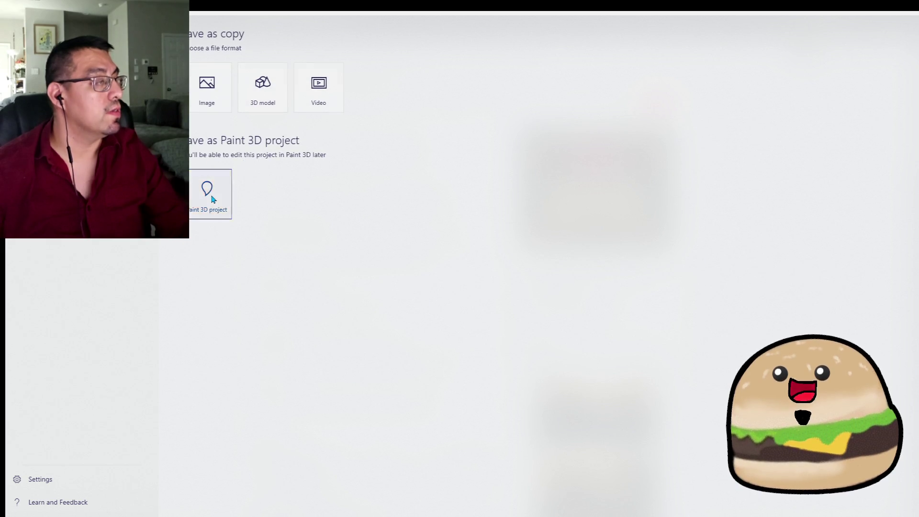
left_click(214, 198)
type("space beef log")
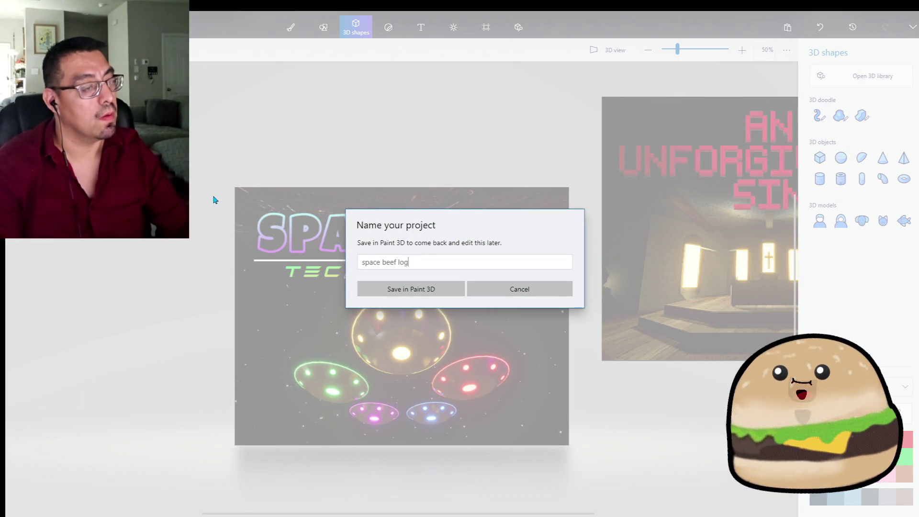
key("Return")
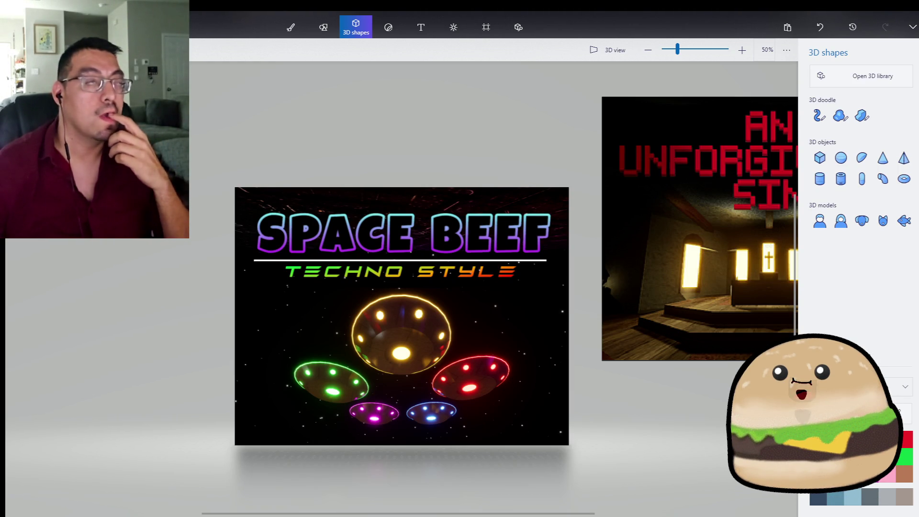
Step: Export the cover as a PNG image named 'space beef logo itch icon'
left_click(14, 26)
left_click(29, 139)
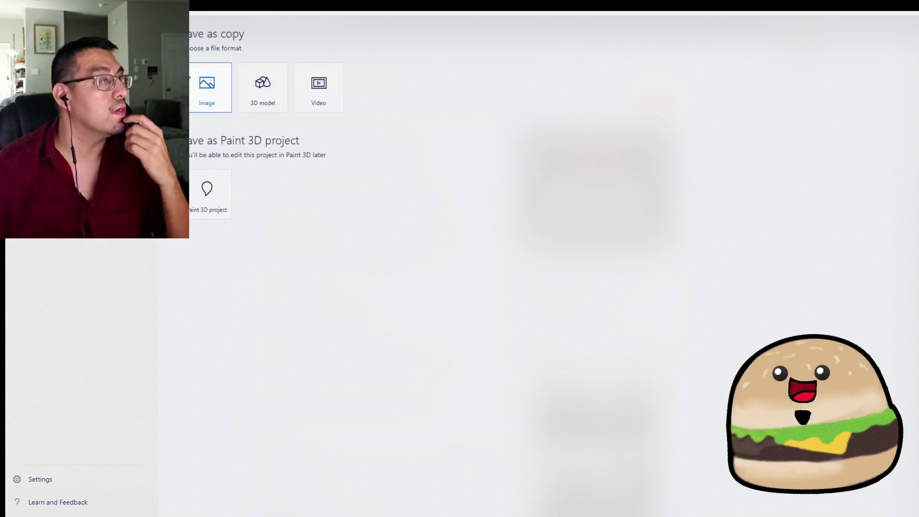
left_click(206, 93)
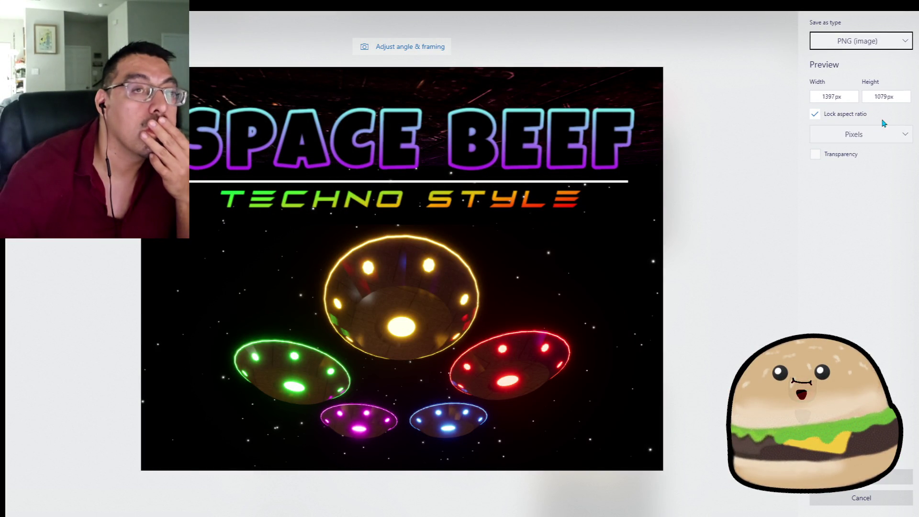
left_click(862, 476)
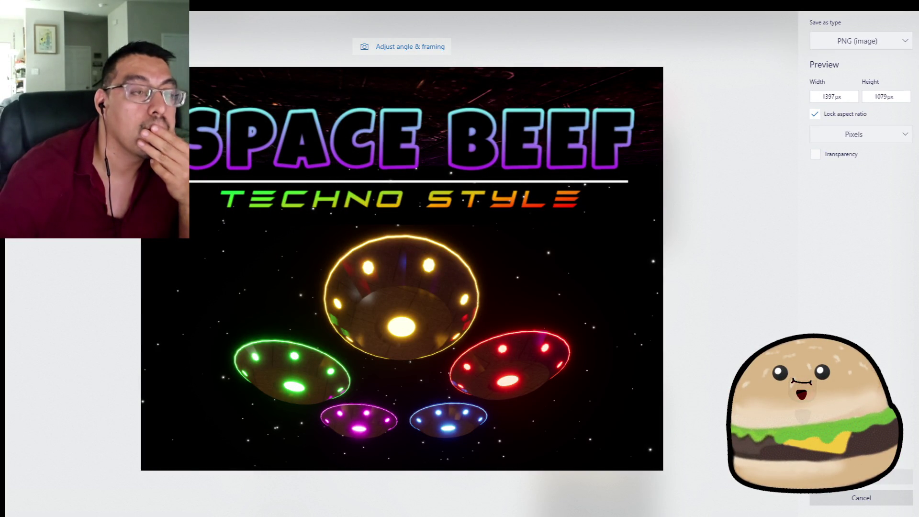
type("sapc")
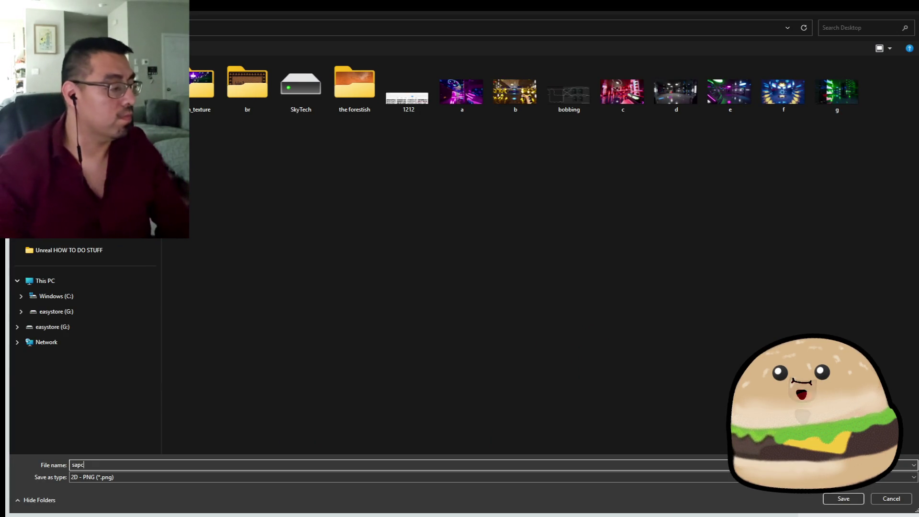
key("BackSpace")
type("pace ")
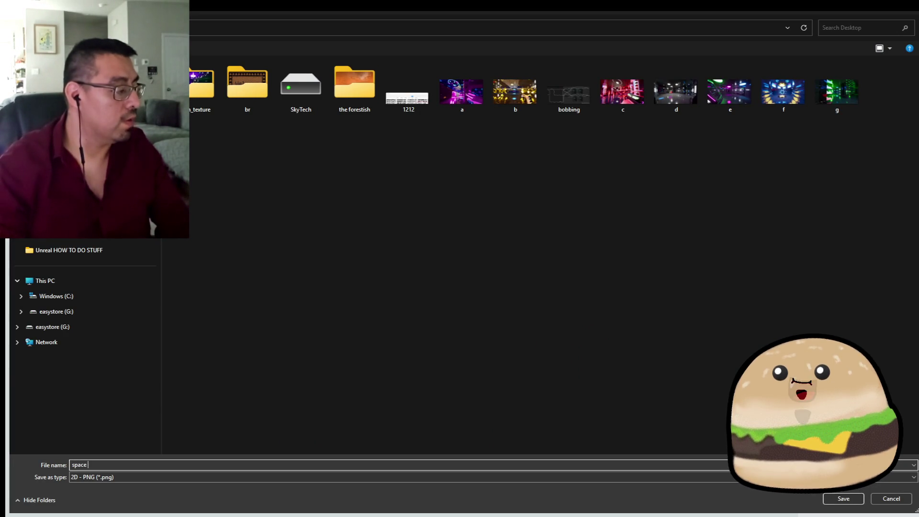
type("beef logo")
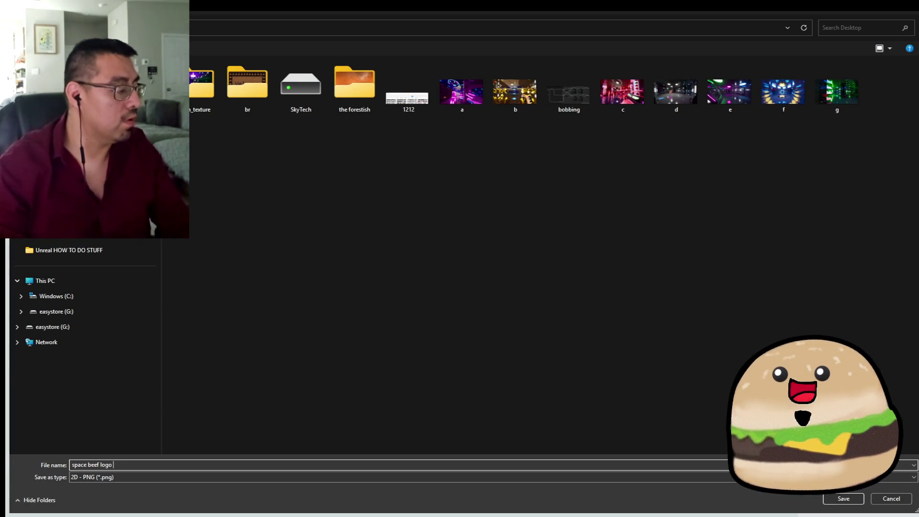
type(" itch icon")
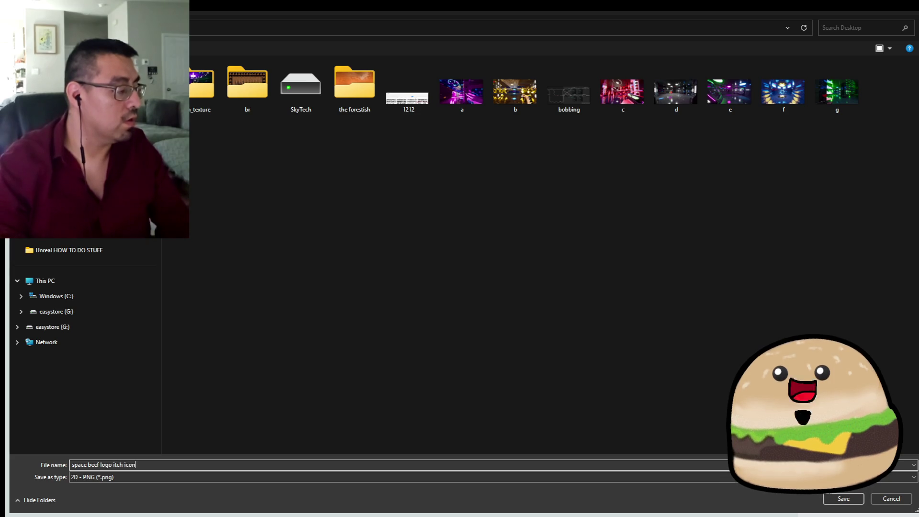
key("Return")
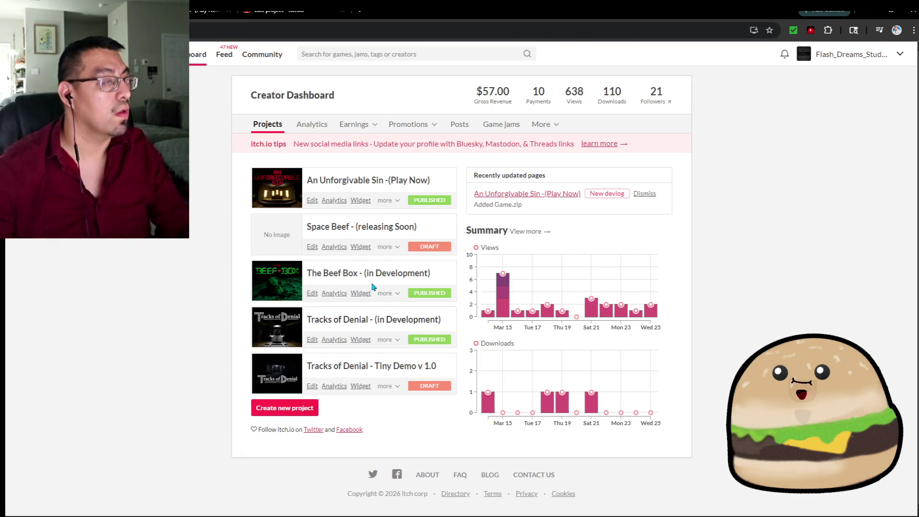
Step: Upload the 'space beef logo itch' PNG as the Space Beef project's cover image
left_click(314, 247)
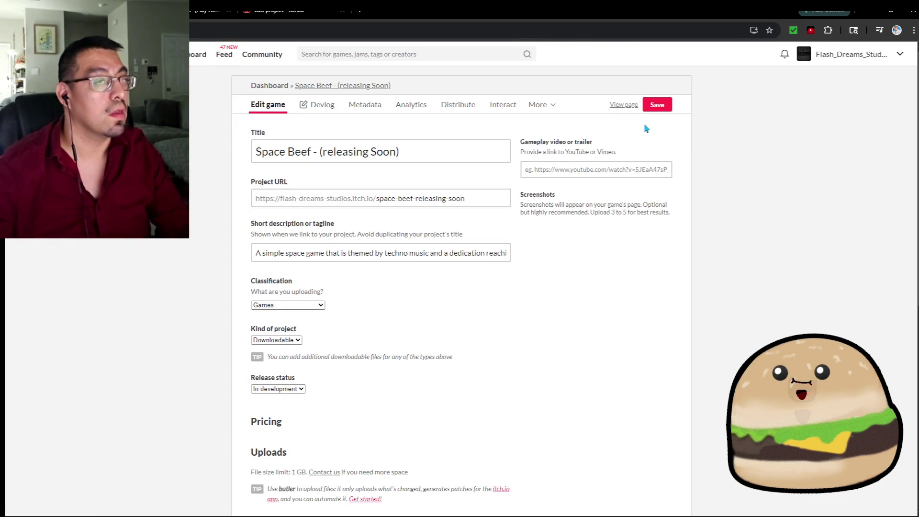
left_click(618, 191)
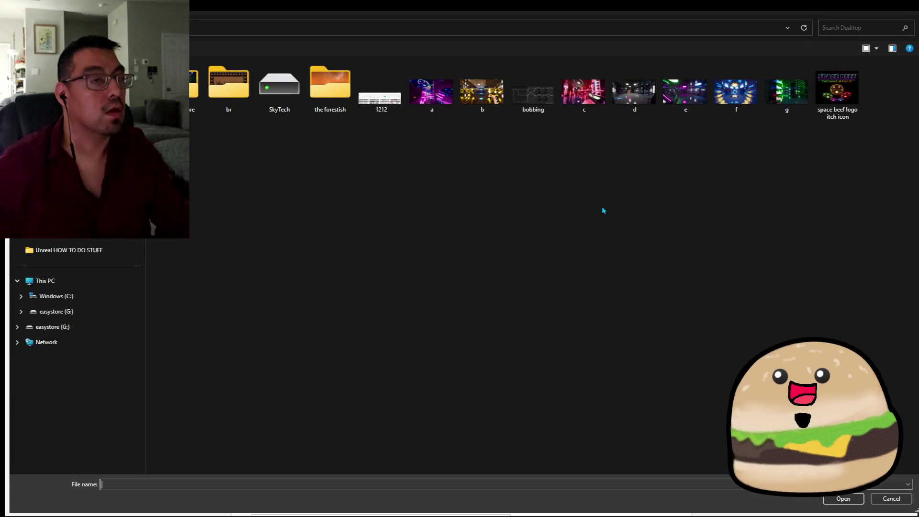
double_click(859, 103)
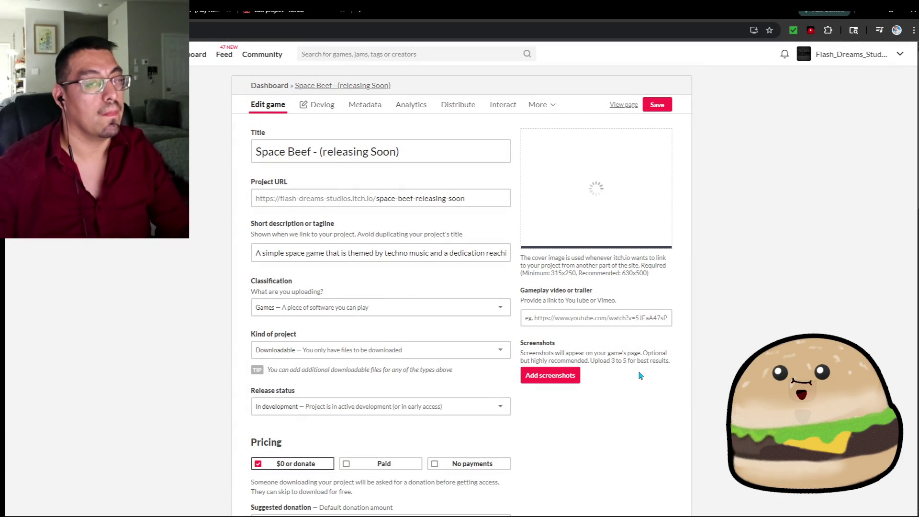
scroll(498, 383, "down", 3)
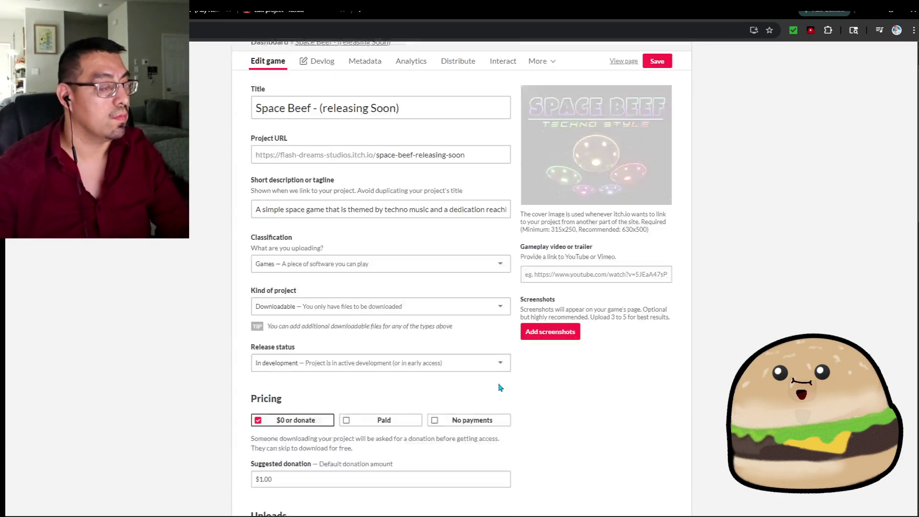
scroll(499, 383, "up", 3)
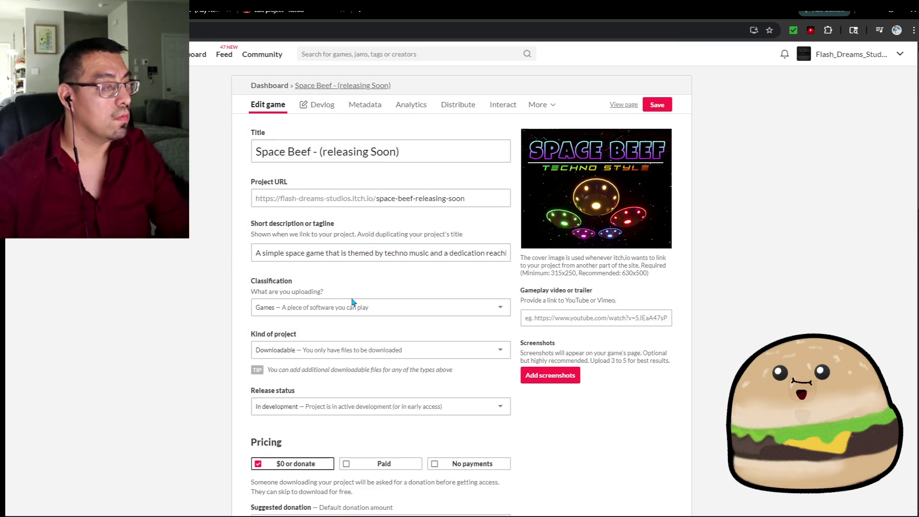
scroll(449, 303, "down", 9)
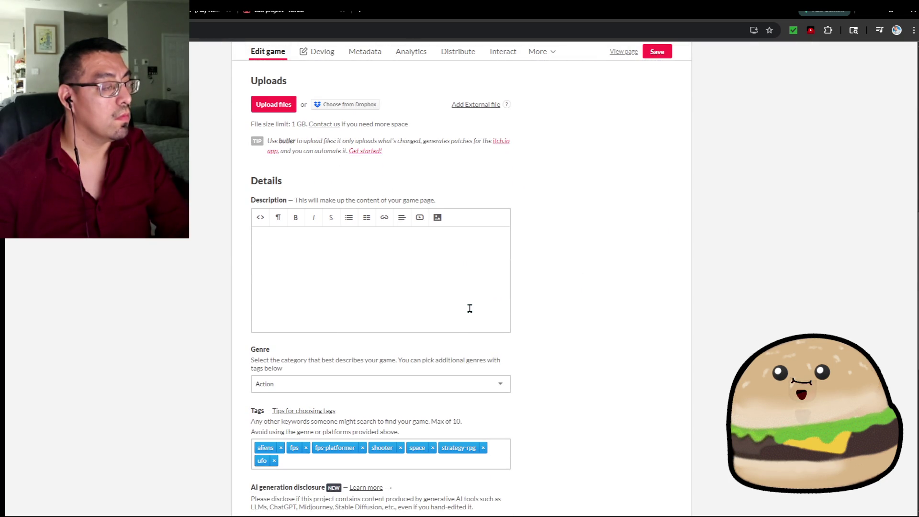
Step: Set AI generation disclosure to Yes and mark Graphics as AI-generated content
scroll(472, 316, "down", 4)
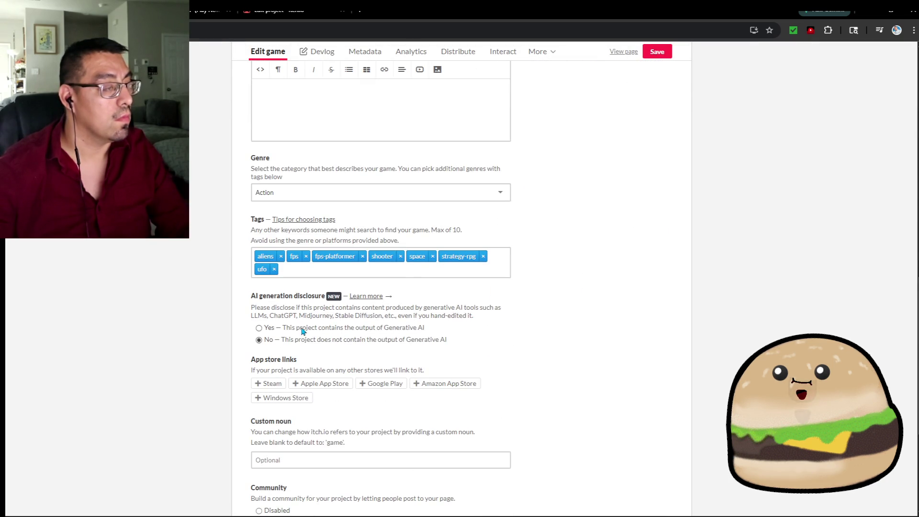
left_click(268, 330)
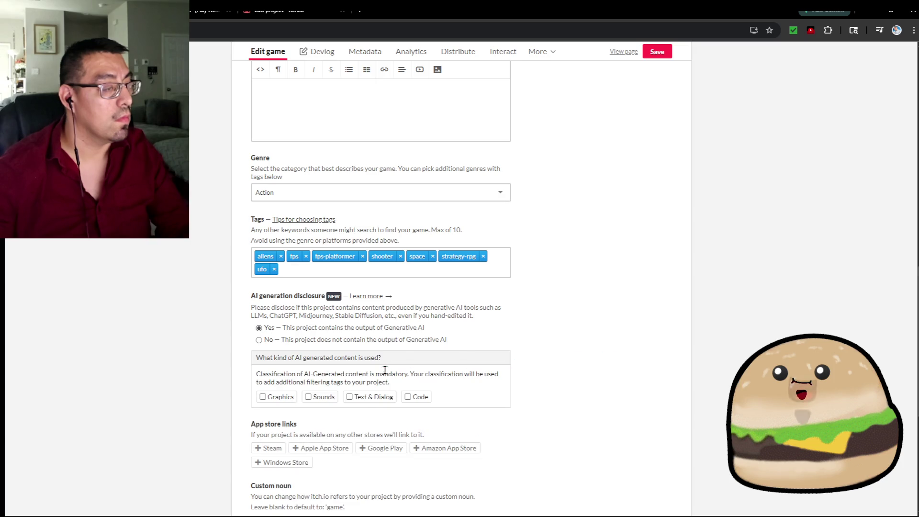
left_click(352, 400)
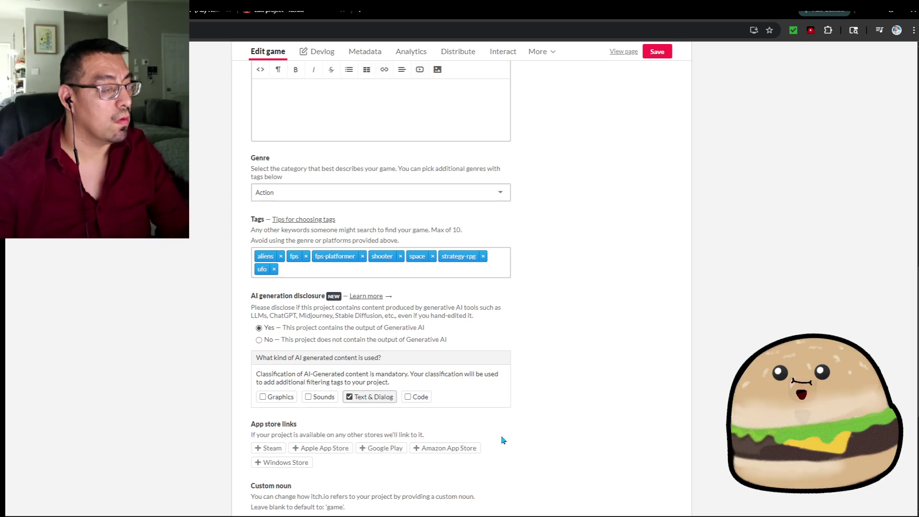
left_click(376, 401)
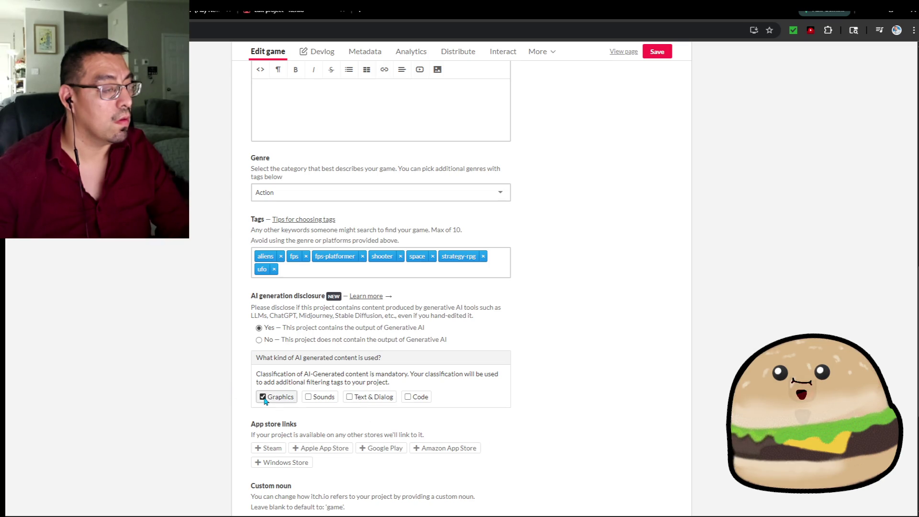
Step: Start adding screenshots, then cancel without choosing any image
scroll(590, 349, "up", 15)
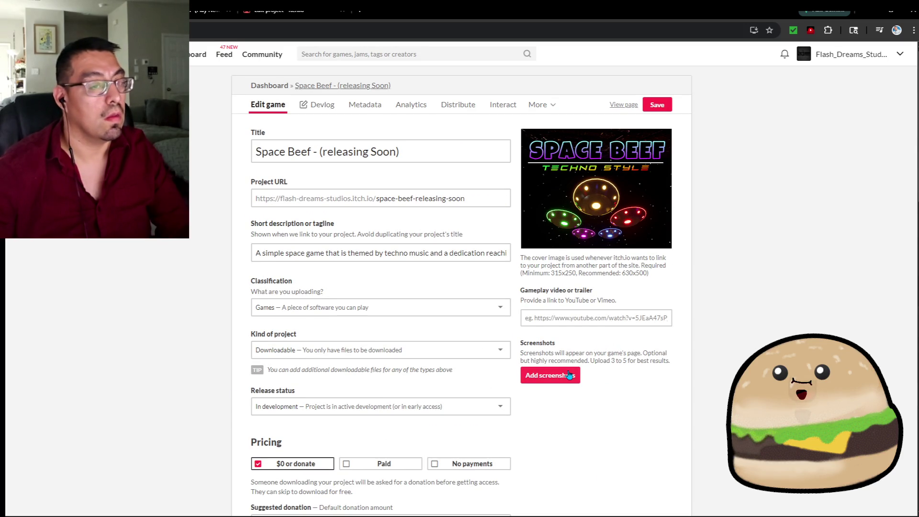
left_click(570, 374)
left_click(431, 91)
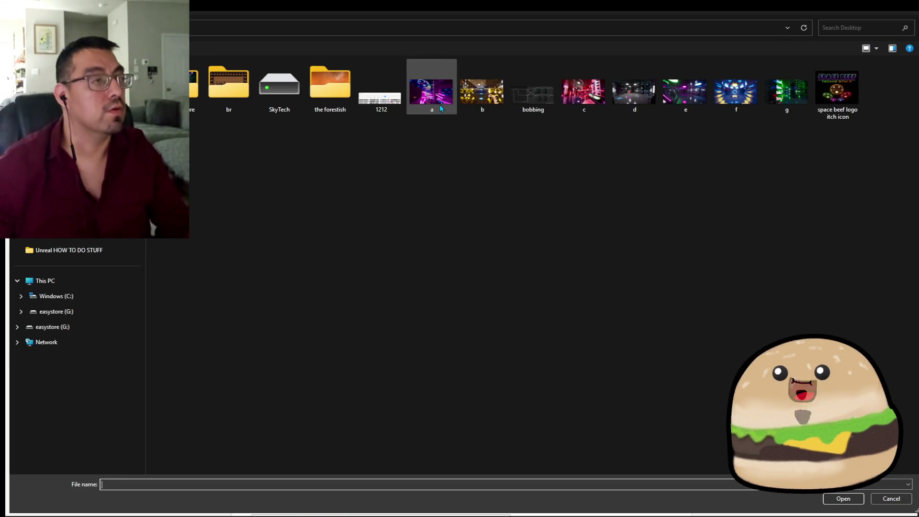
right_click(440, 104)
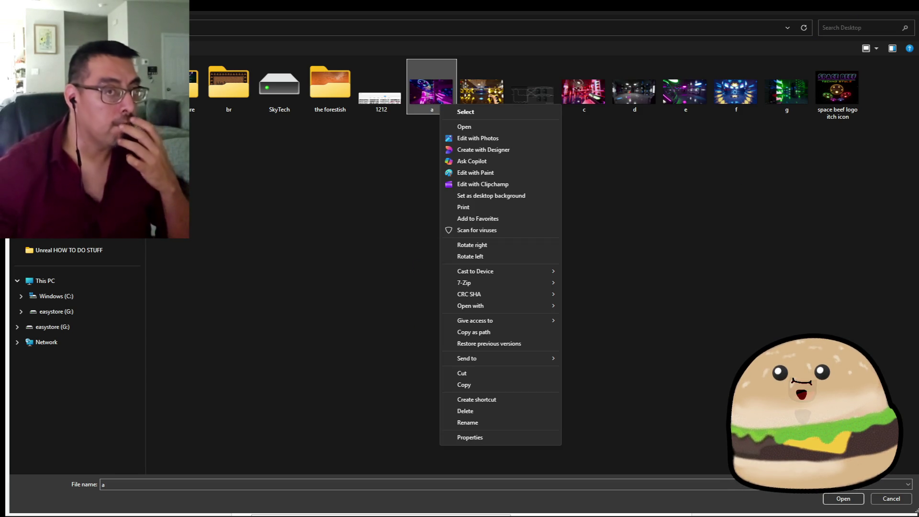
key("Escape")
key("Escape")
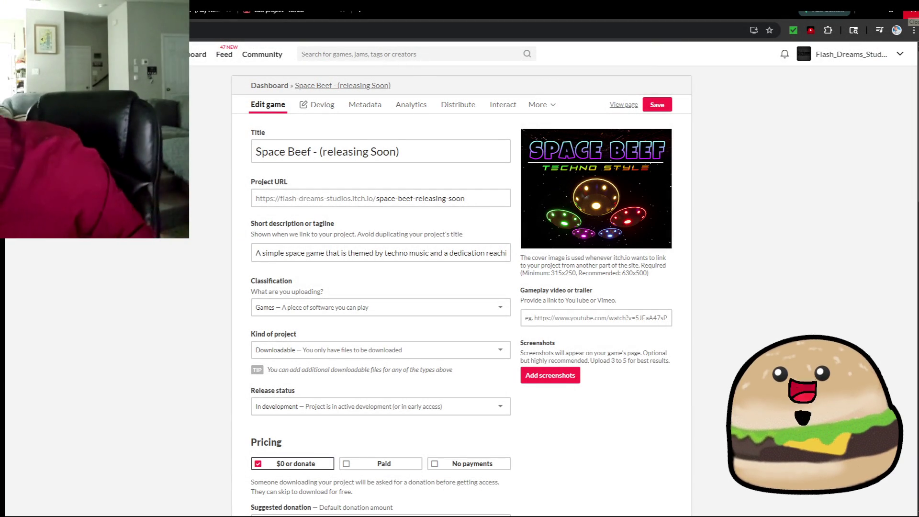